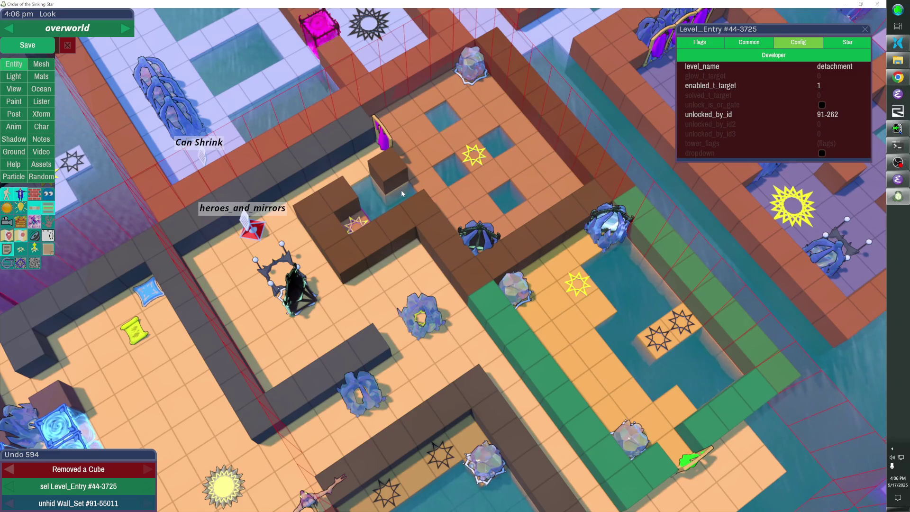
Step: Add brown wall cubes beside the star and move the magenta wardrobe down to x 110, y 105
click(415, 210)
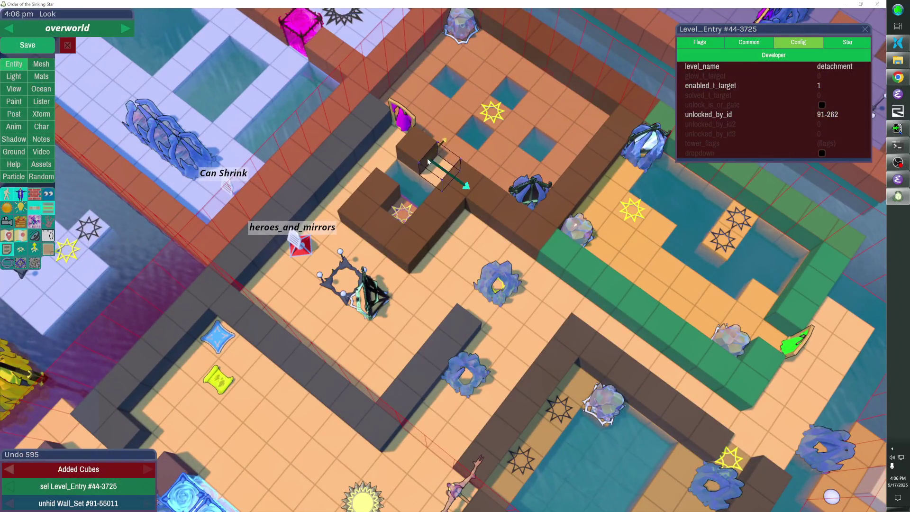
click(426, 158)
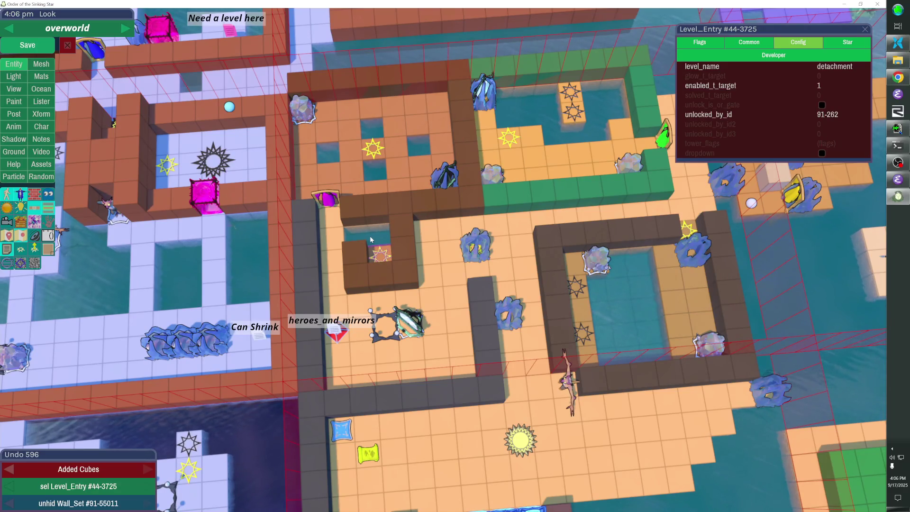
click(328, 201)
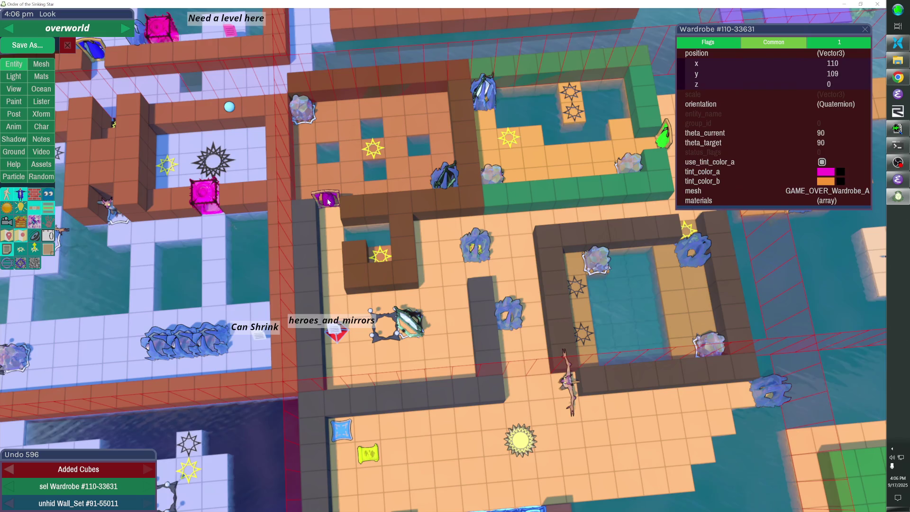
key(Down)
key(Down)
key(Down)
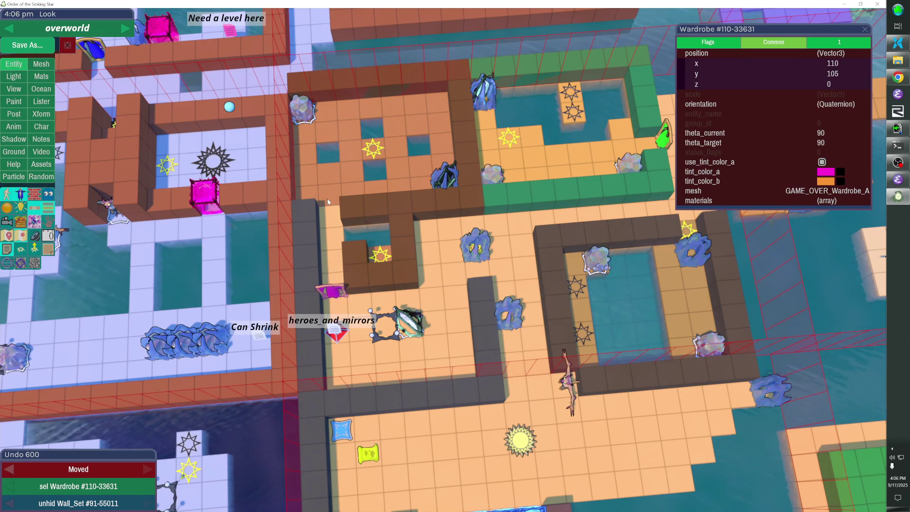
key(Escape)
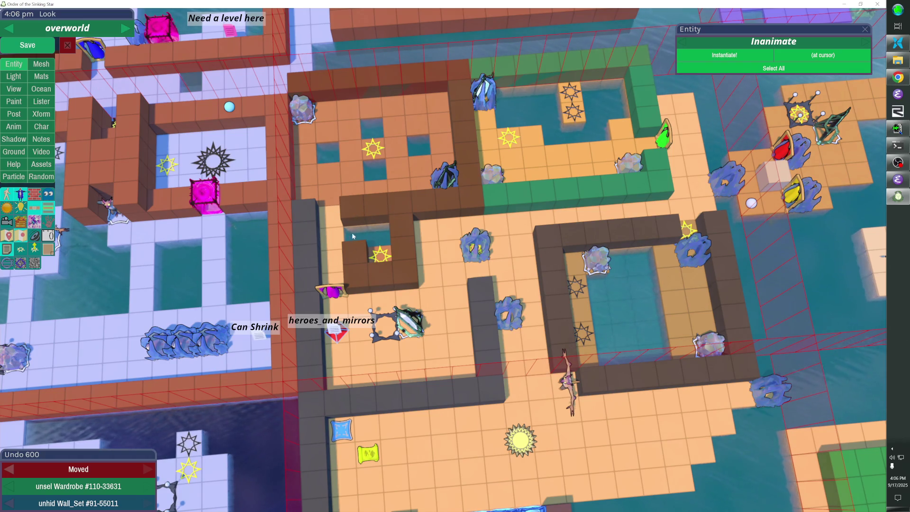
Step: Fill the water gap in the brown block and rework the cubes below the star
drag(356, 231, 386, 232)
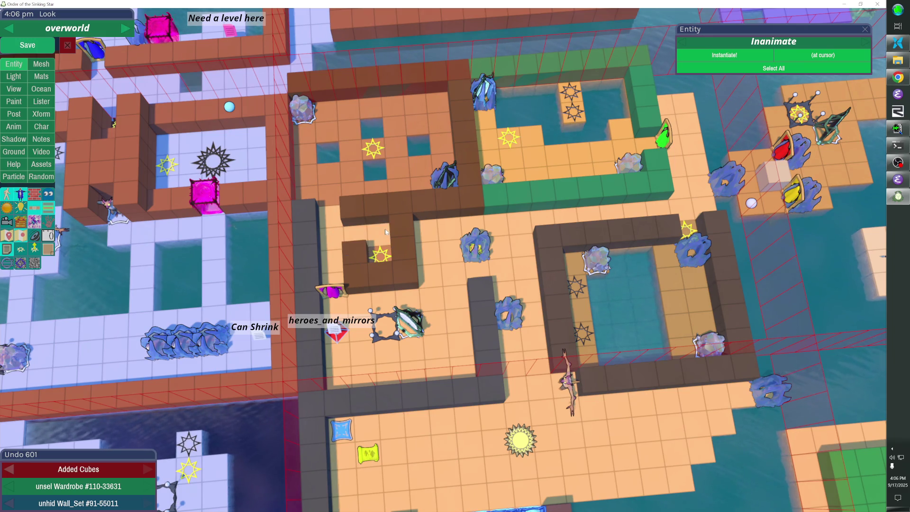
right_click(358, 252)
right_click(380, 275)
drag(408, 299, 356, 283)
right_click(383, 278)
right_click(355, 282)
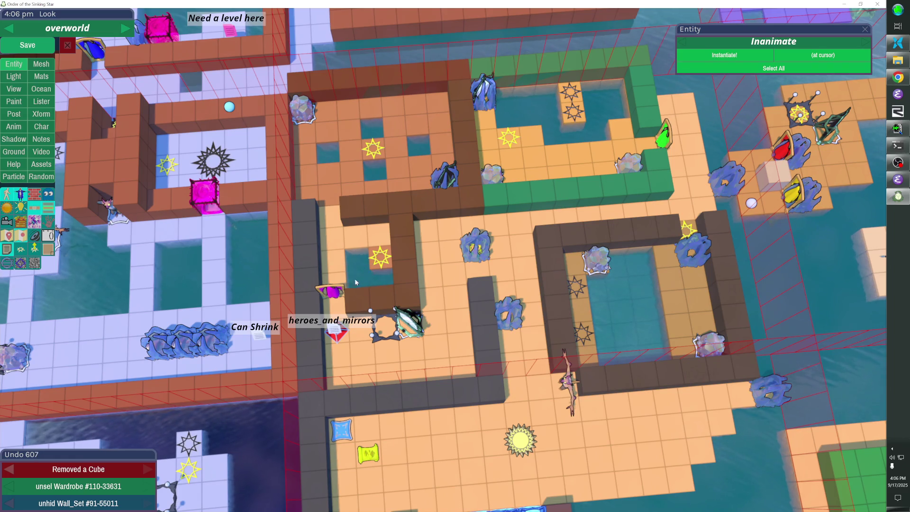
click(379, 274)
Step: Adjust the cubes beside the 'detachment' star and reshape the surrounding water pool
click(381, 260)
right_click(380, 258)
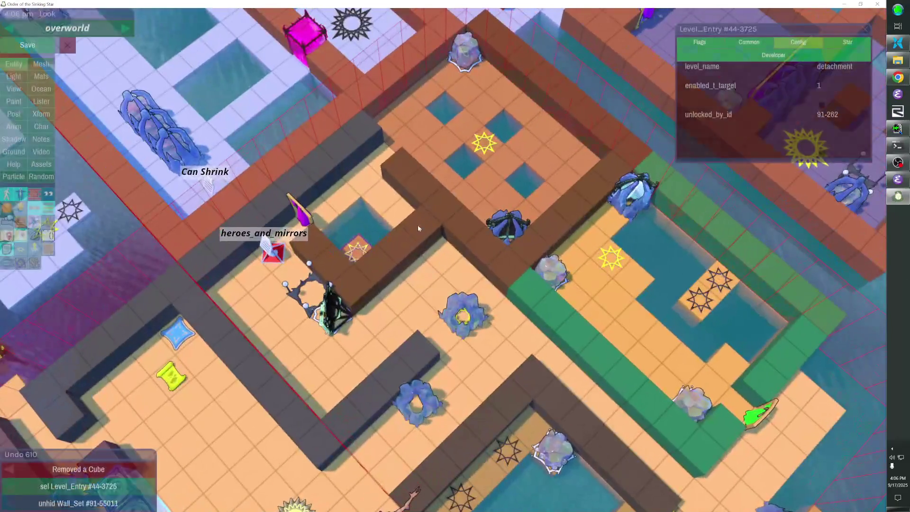
click(352, 257)
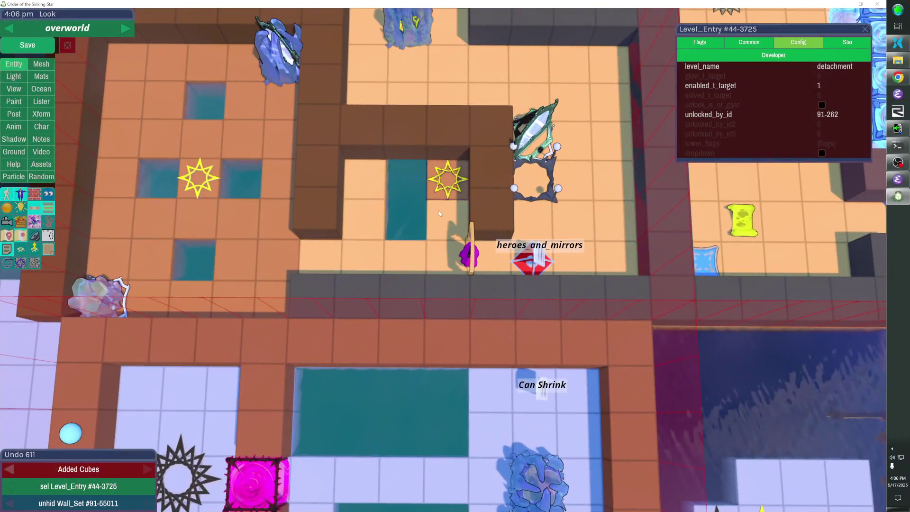
right_click(439, 213)
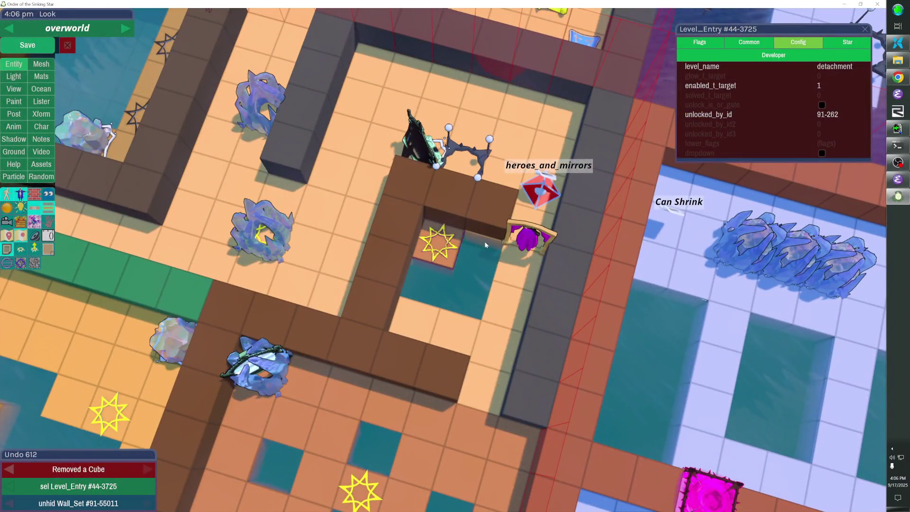
click(485, 241)
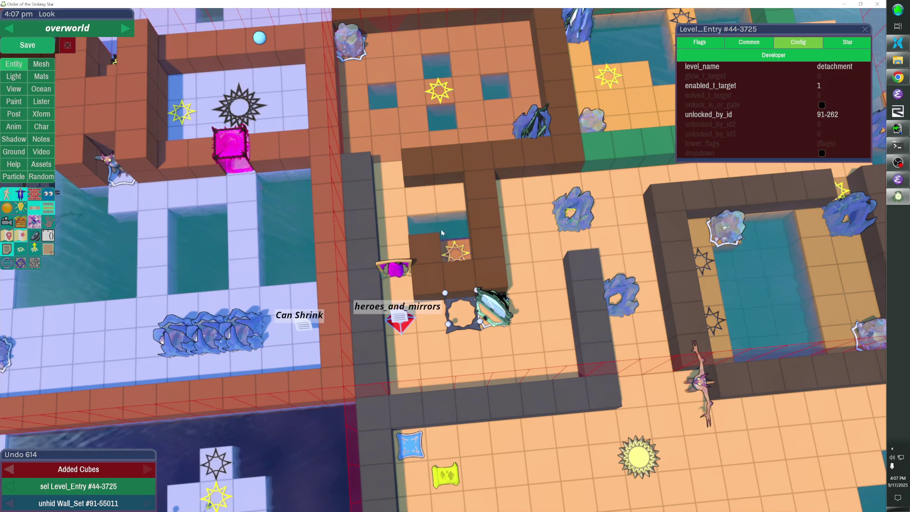
key(Tab)
key(Tab)
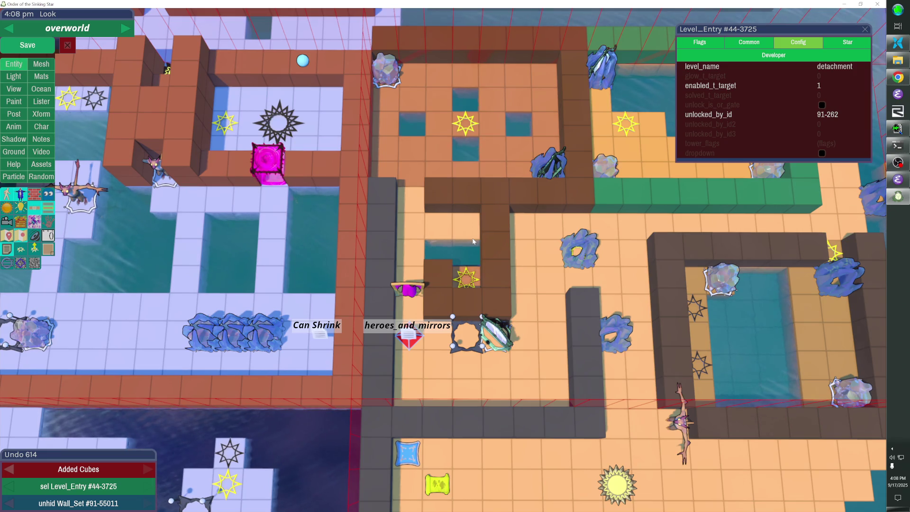
Step: Build a short brown column down from the top wall by the water channel, then save
click(473, 189)
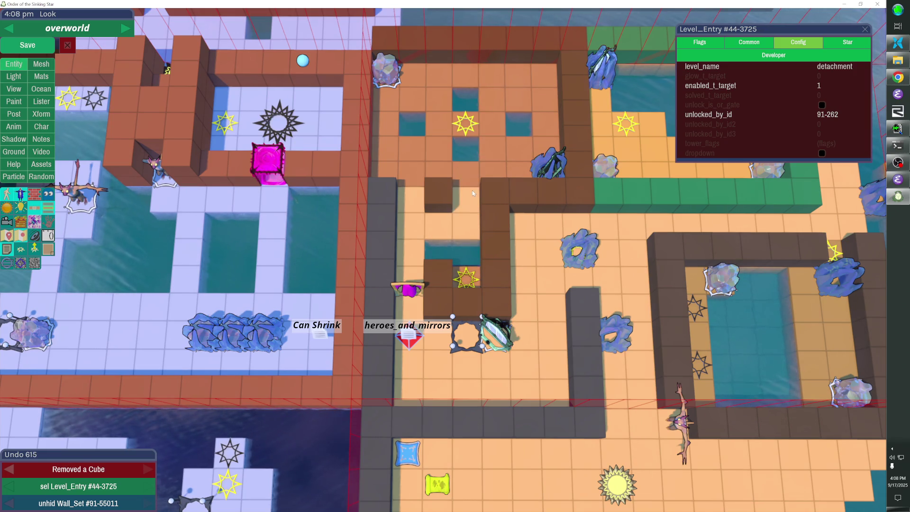
click(469, 201)
click(468, 219)
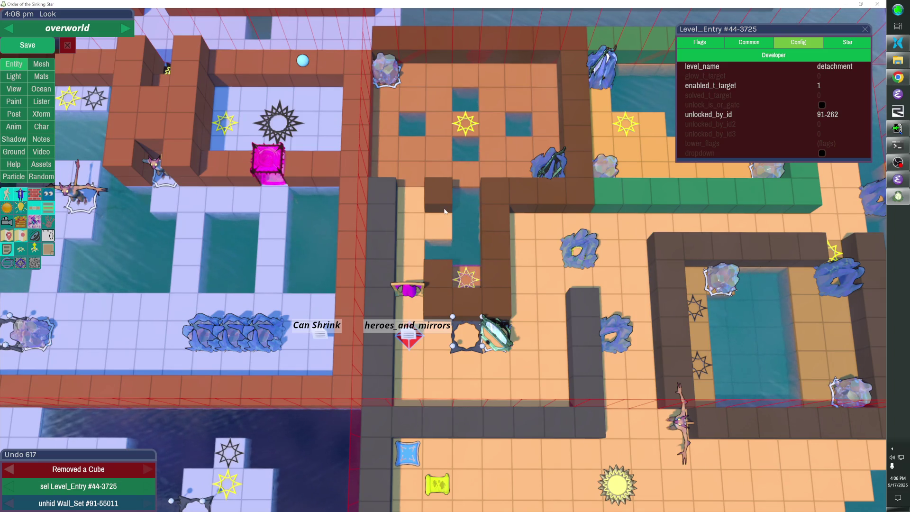
drag(445, 211, 434, 258)
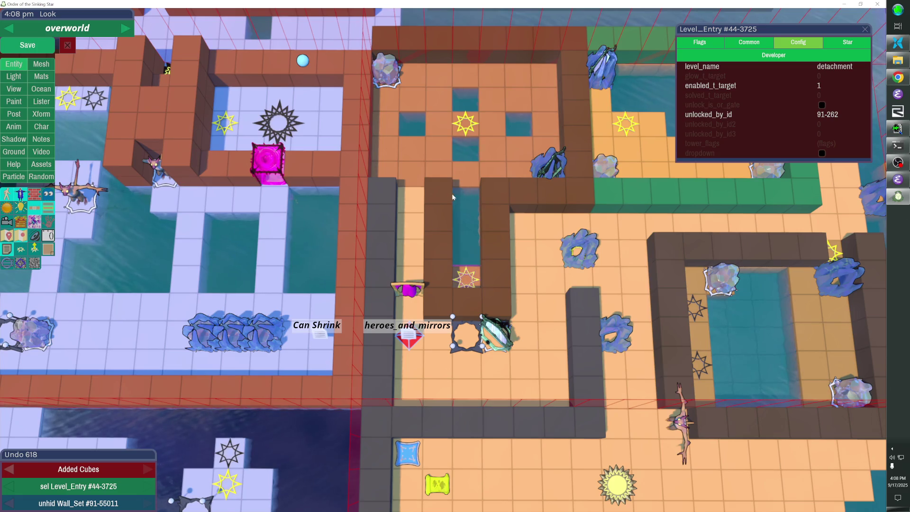
right_click(437, 255)
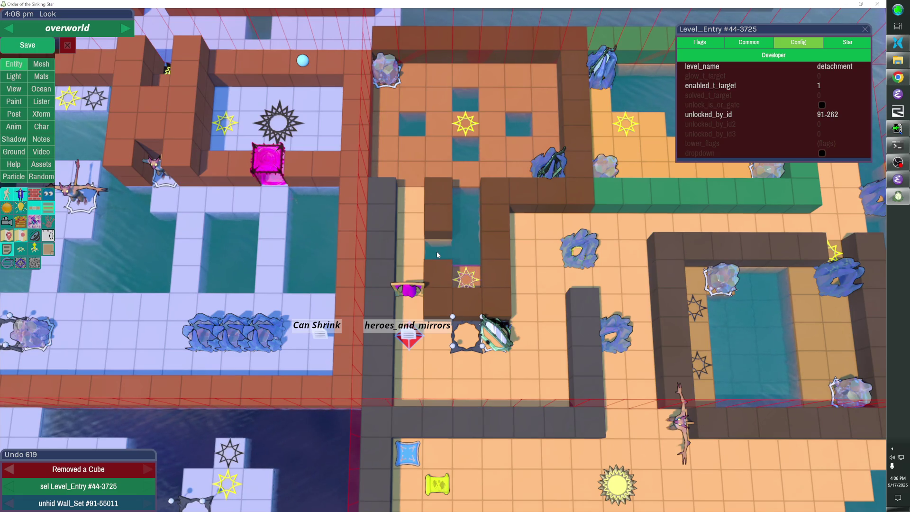
click(436, 244)
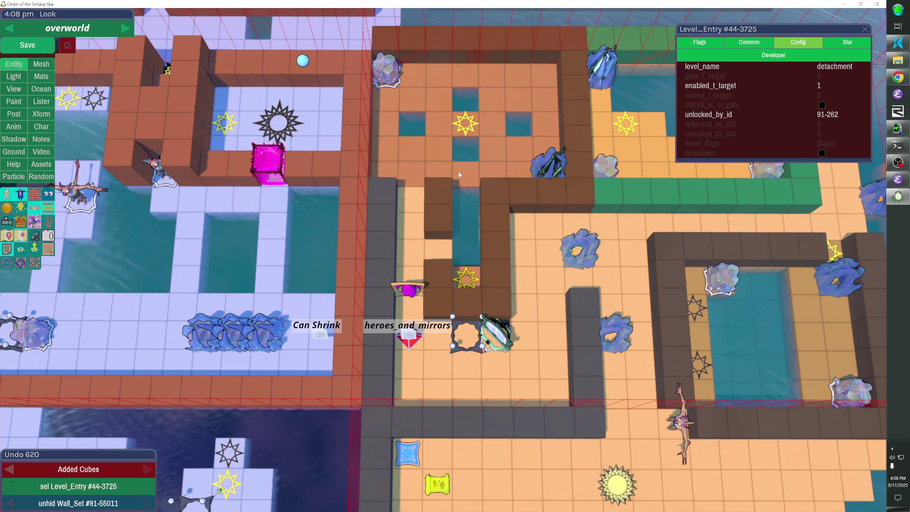
click(27, 44)
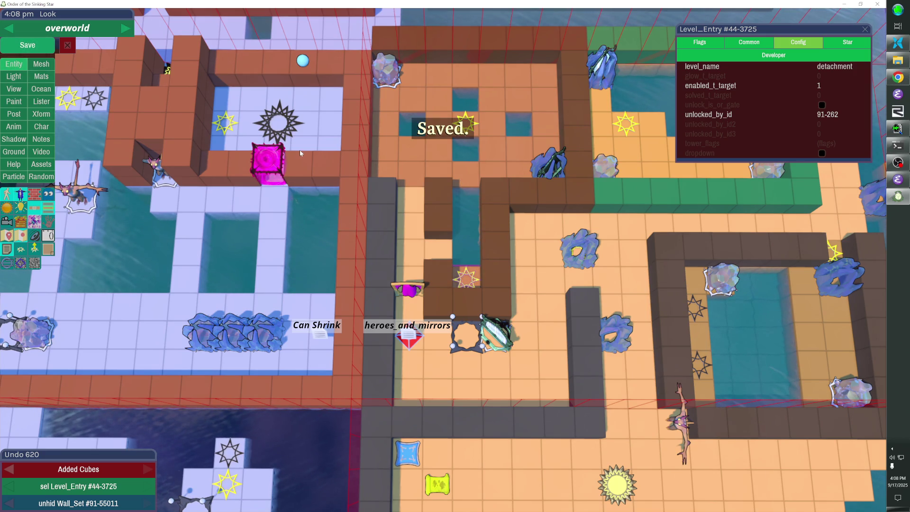
Step: Start a play-test and walk the character through the left corridor to the top-left corridor
key(Tab)
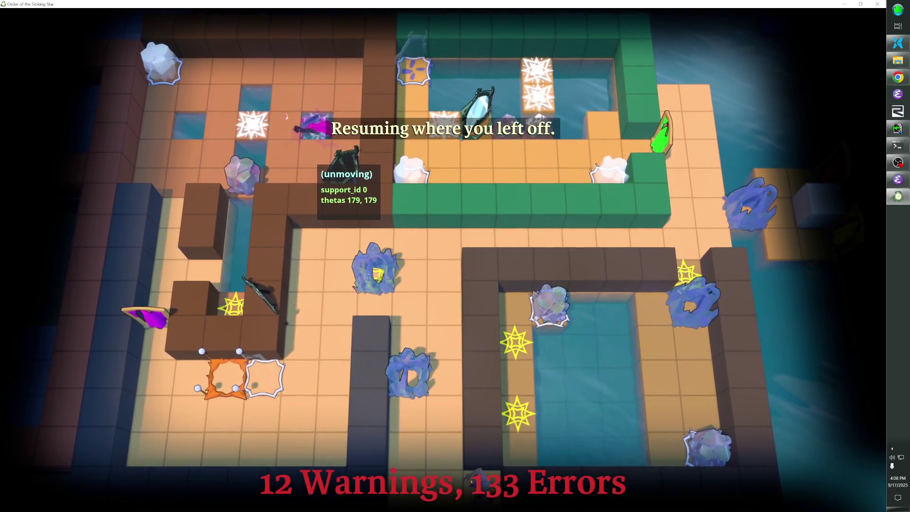
key(Left)
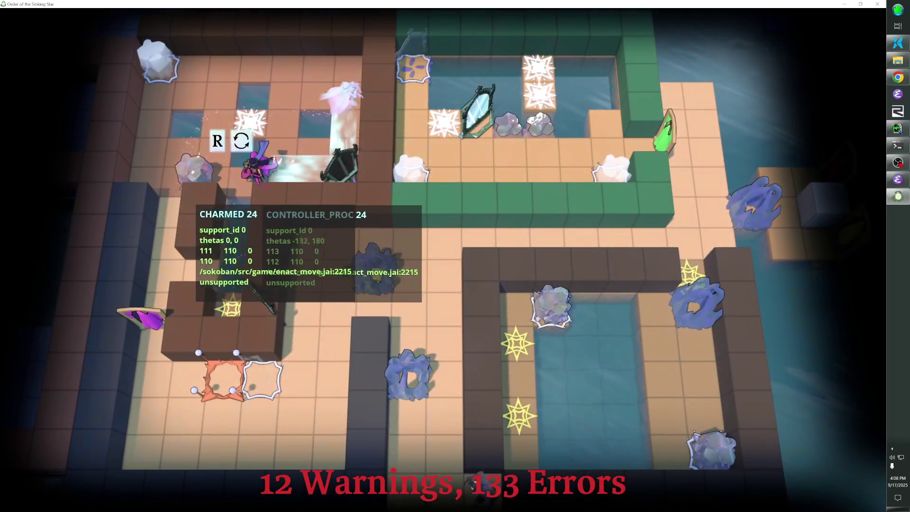
key(Down)
key(Down)
key(Down)
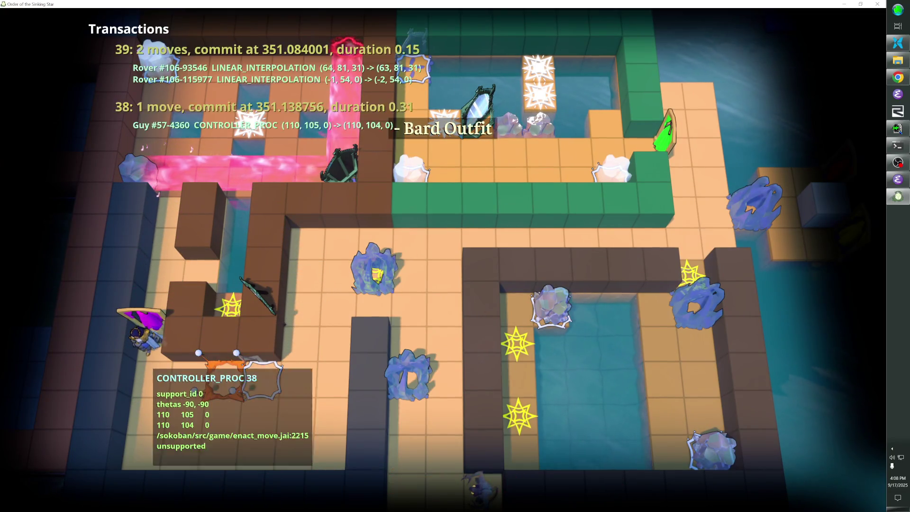
key(Down)
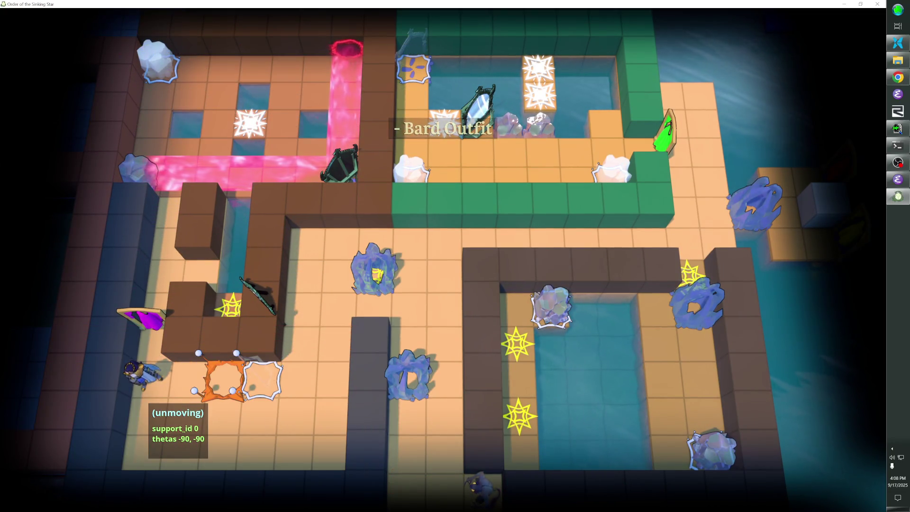
key(F1)
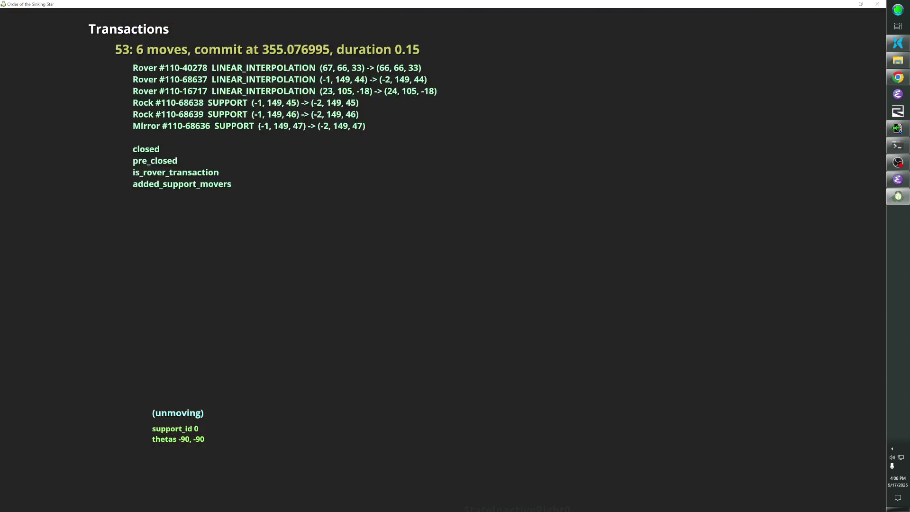
key(F1)
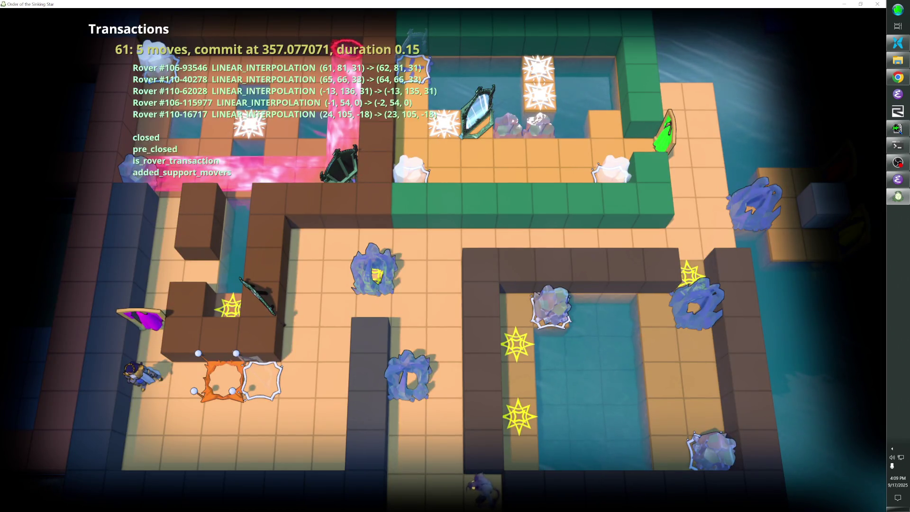
key(Right)
key(Right)
key(Right)
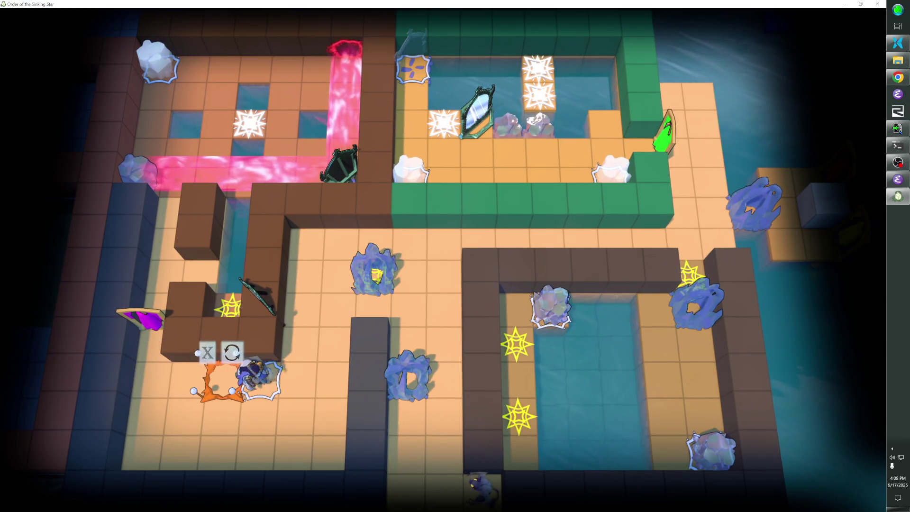
key(Left)
key(Left)
key(Left)
key(Up)
key(Up)
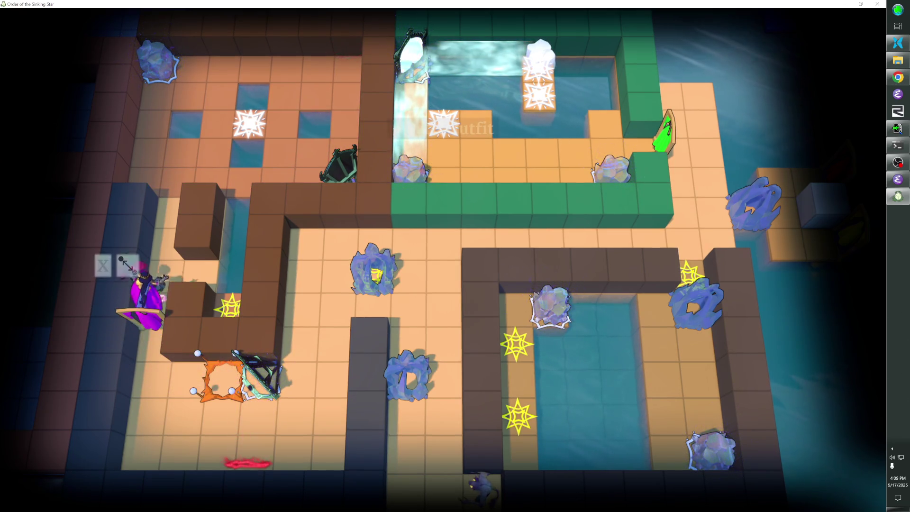
key(Up)
key(Up)
key(Up)
key(Up)
key(Up)
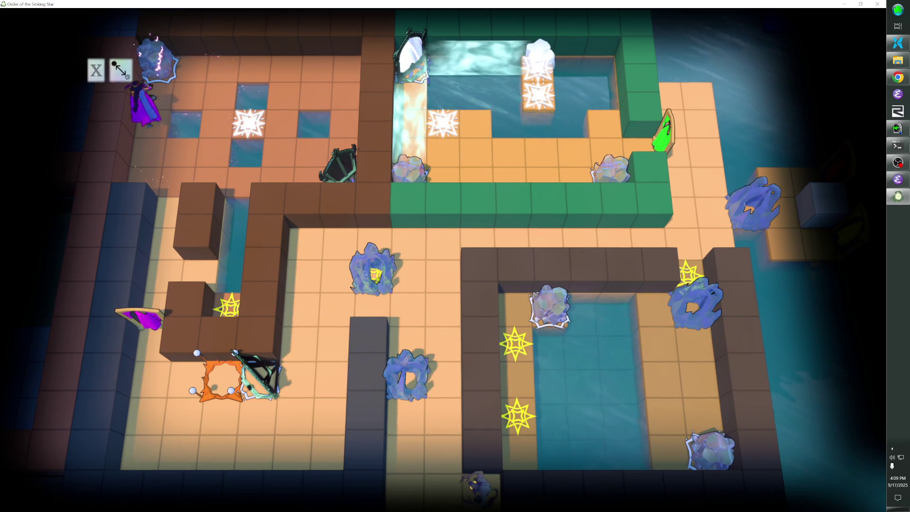
Step: Test the top-left rock puzzle, pushing rocks and undoing two moves
key(Up)
key(Right)
key(Right)
key(Down)
key(Down)
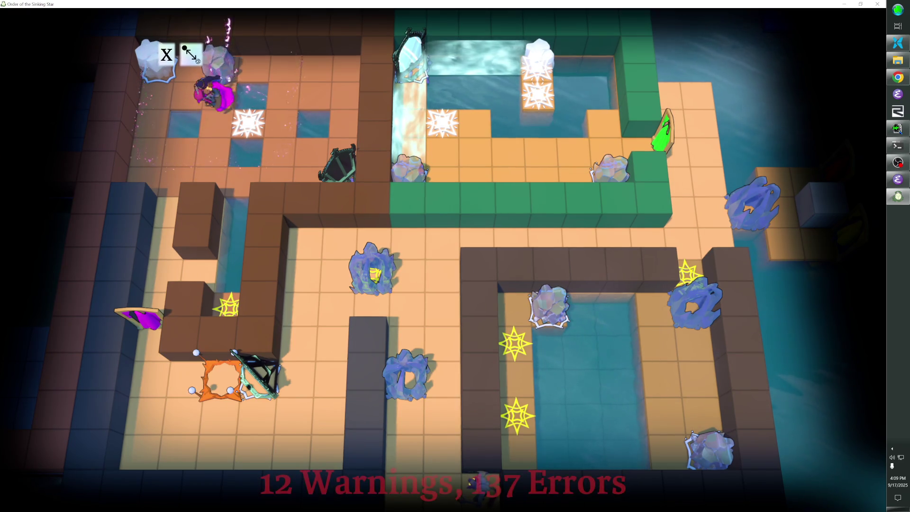
key(Down)
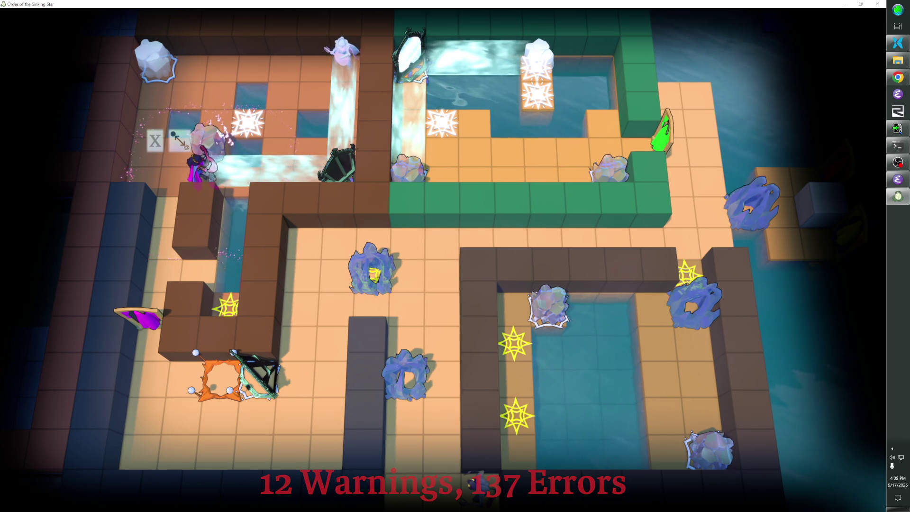
key(Left)
key(Left)
key(Left)
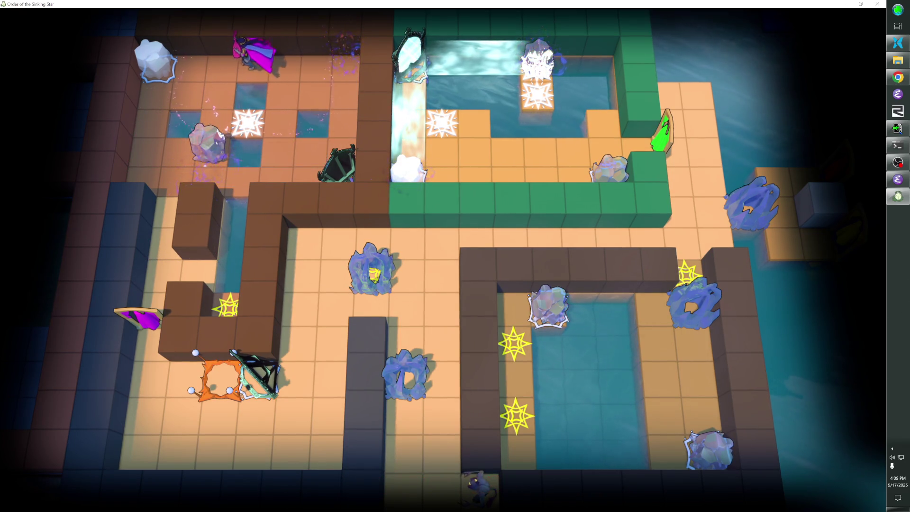
key(Right)
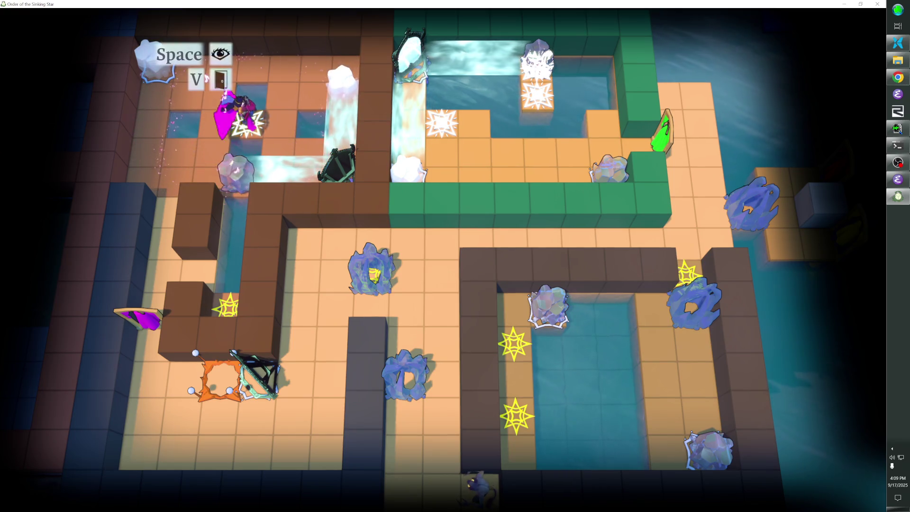
key(Right)
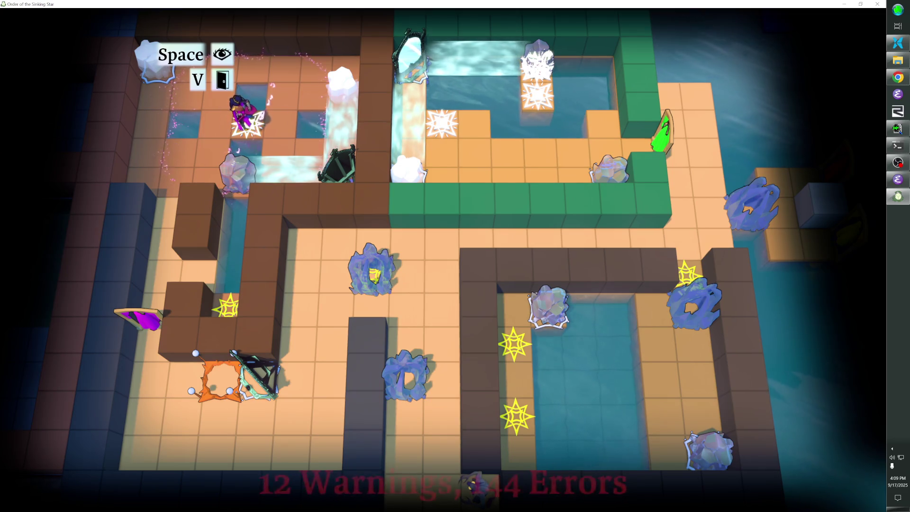
key(Right)
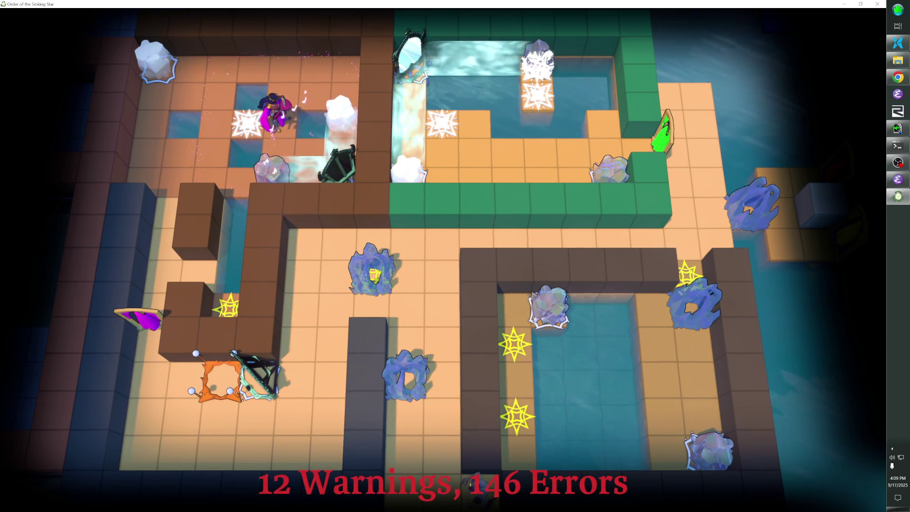
key(z)
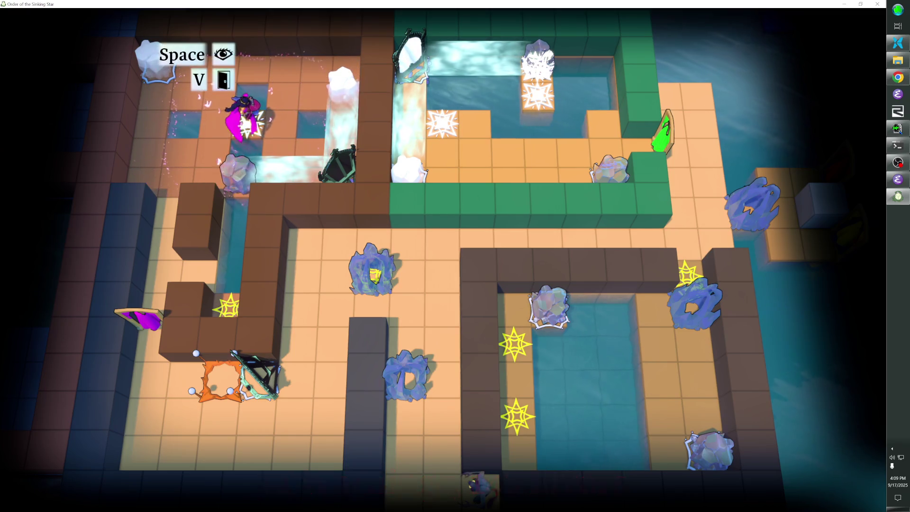
key(z)
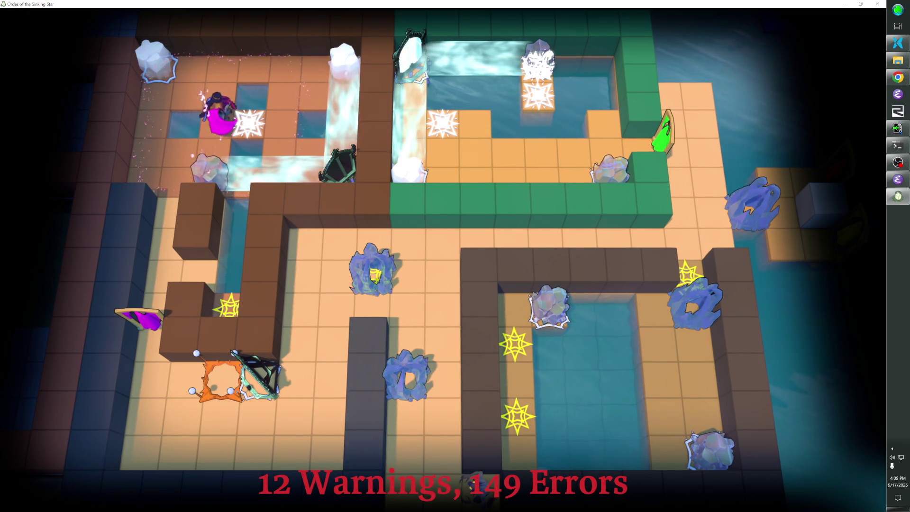
key(Down)
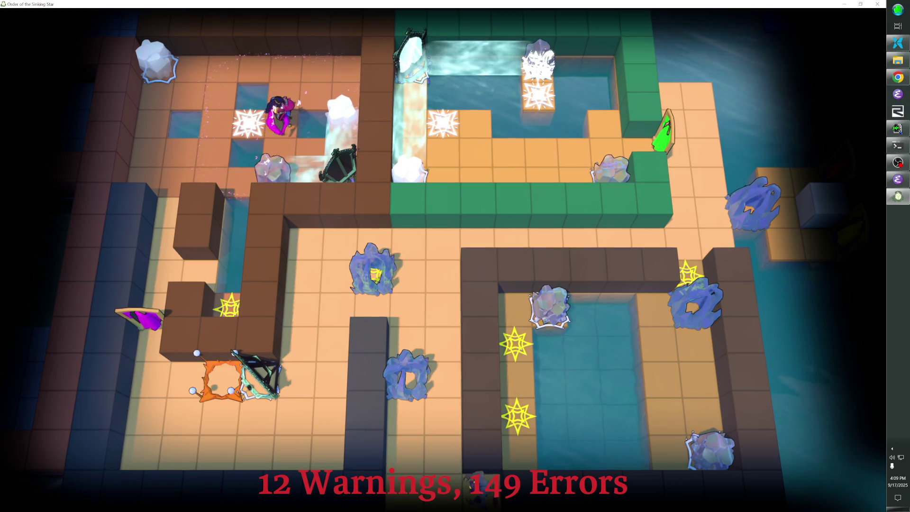
key(Up)
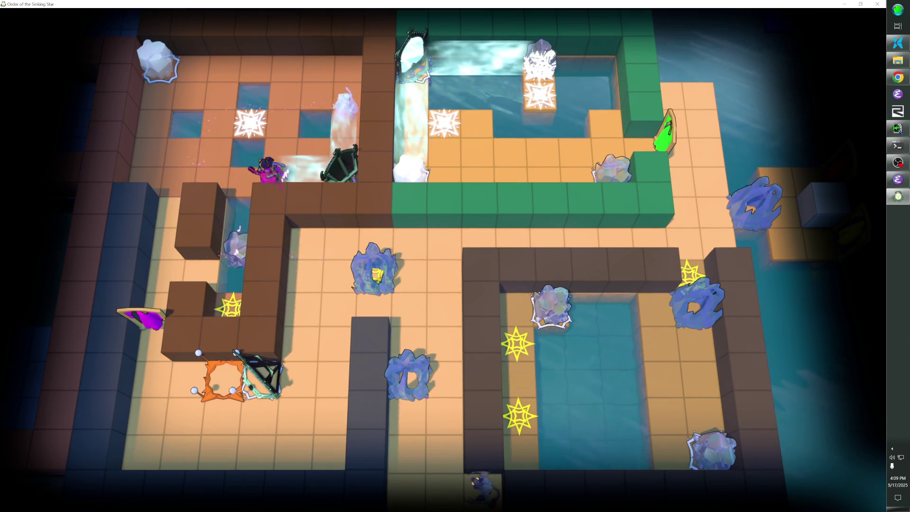
Step: Walk the character through the left corridor by the ice block, then return to the editor
key(Left)
key(Left)
key(Left)
key(Down)
key(Down)
key(Down)
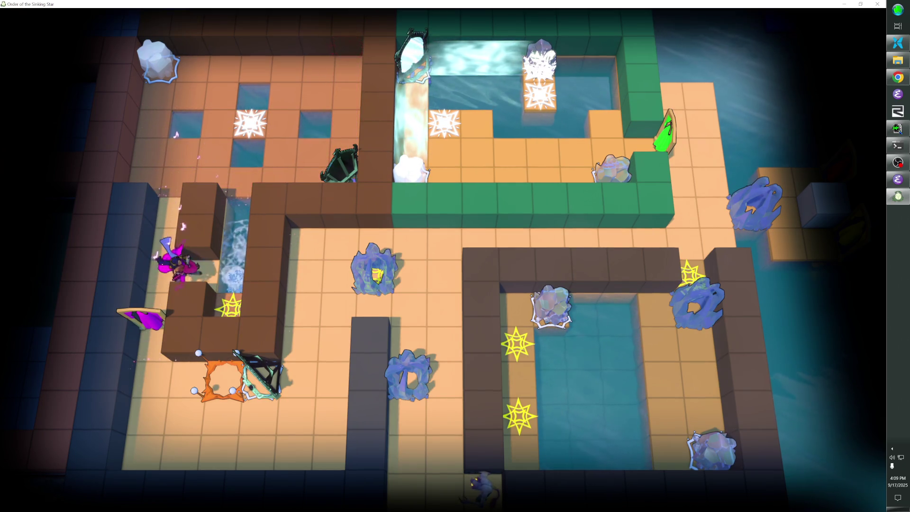
key(Up)
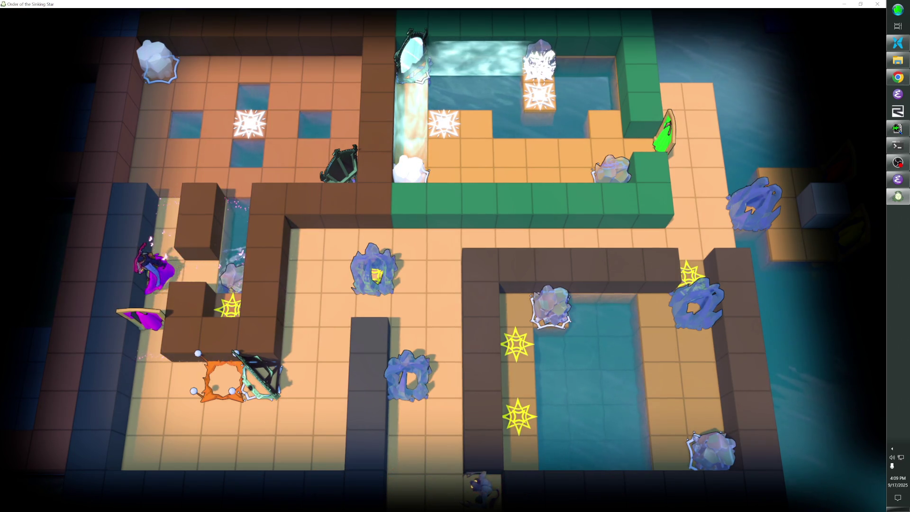
key(Left)
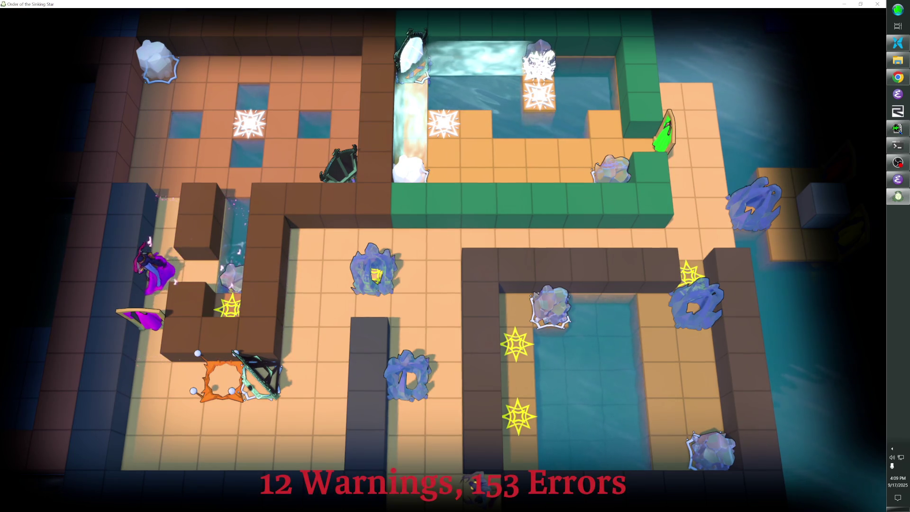
key(Left)
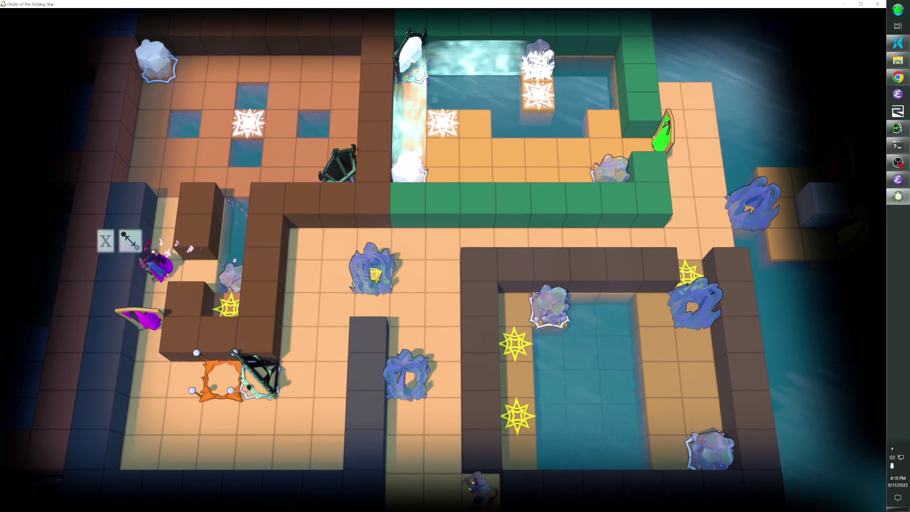
key(Right)
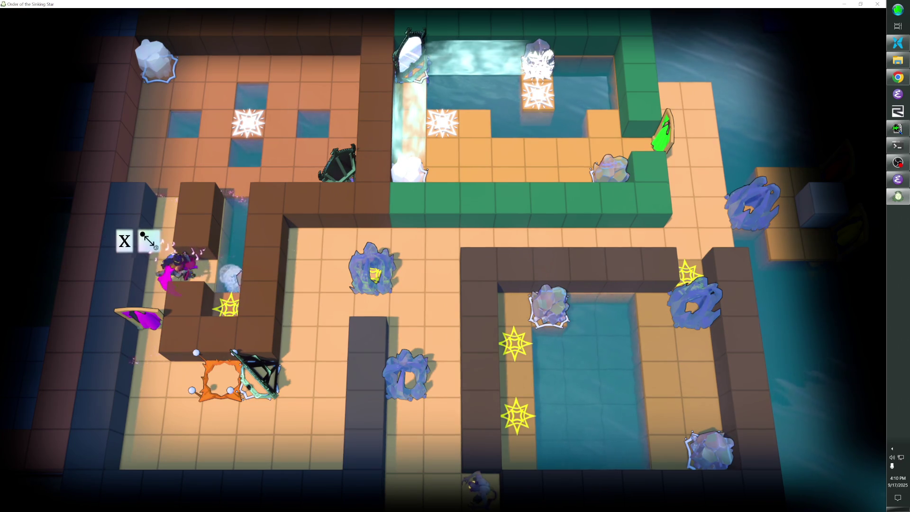
key(Left)
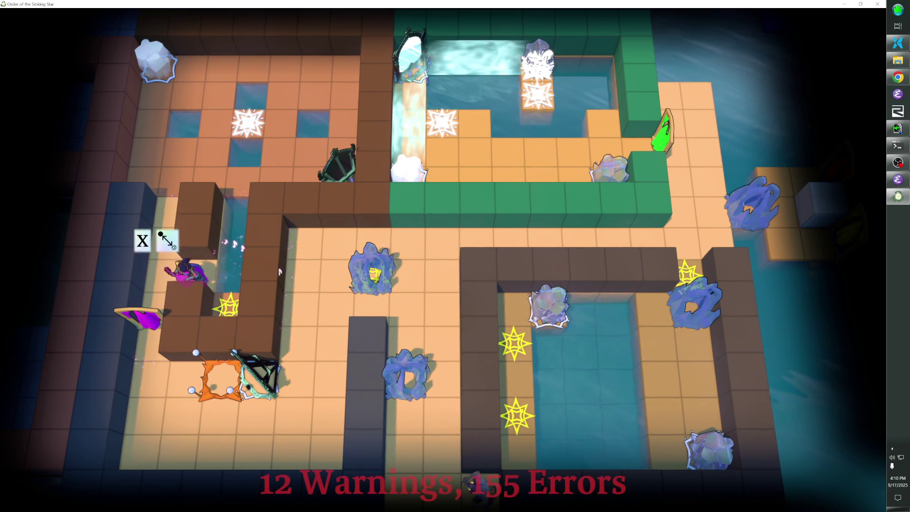
key(Left)
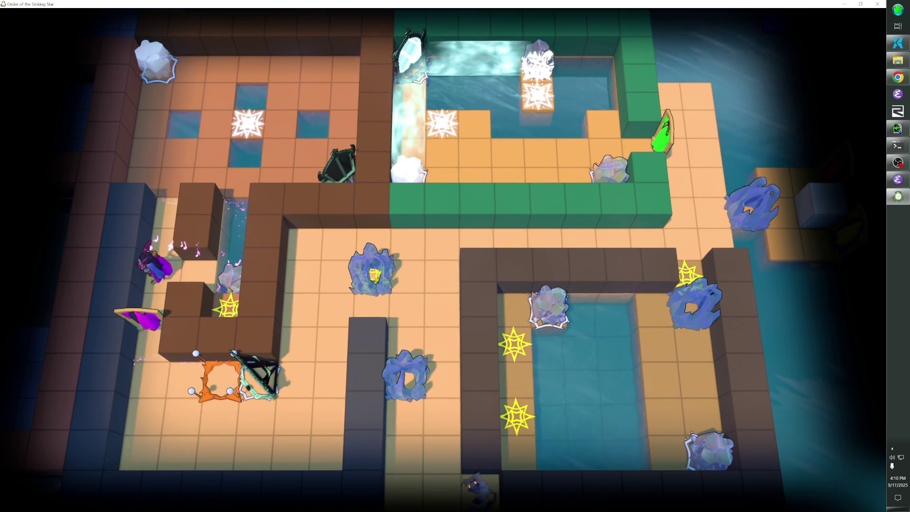
key(F1)
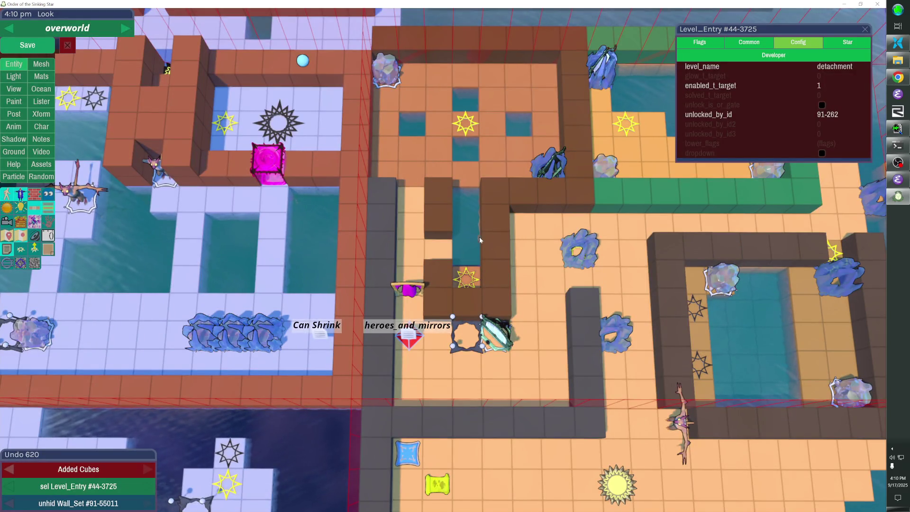
Step: Center the puzzle room and add and remove brown cubes around the yellow star
drag(497, 254, 348, 218)
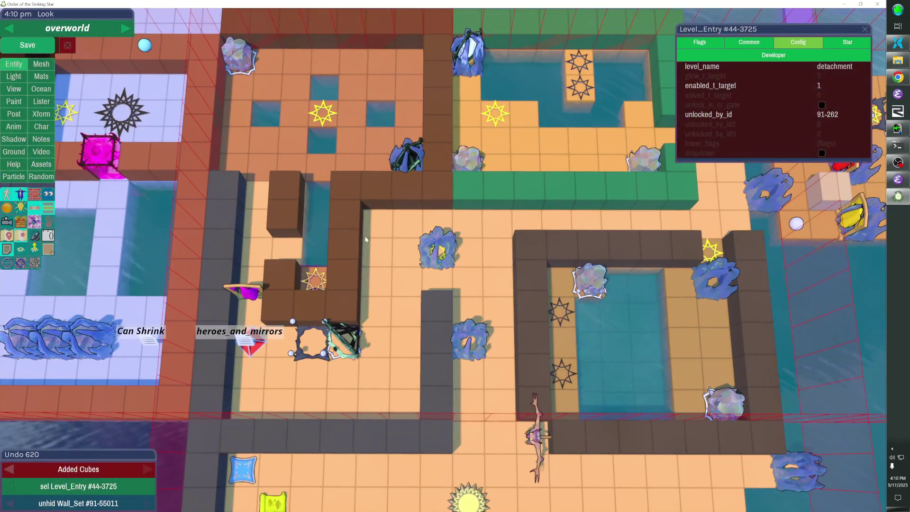
key(h)
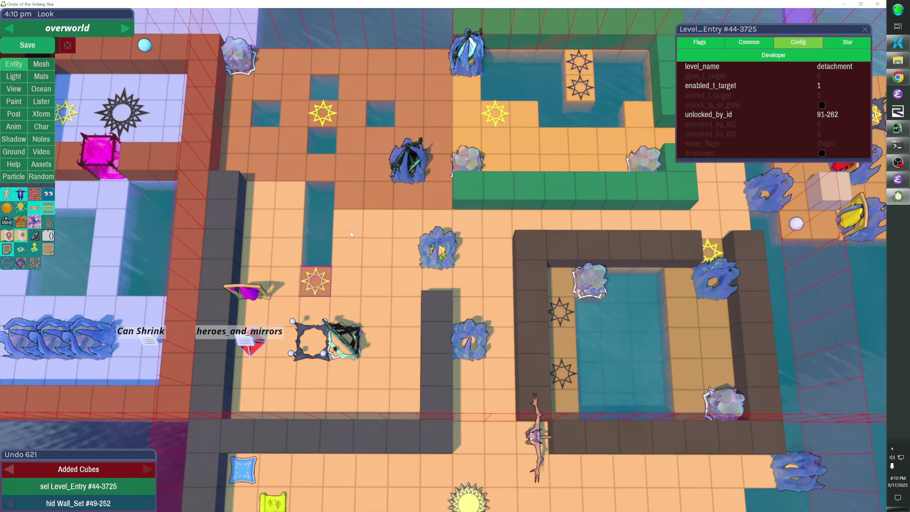
key(h)
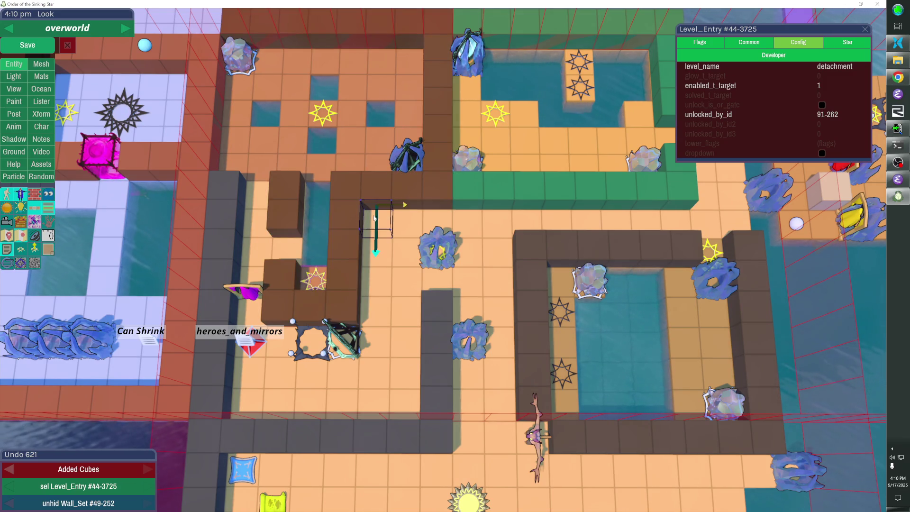
click(368, 295)
click(315, 280)
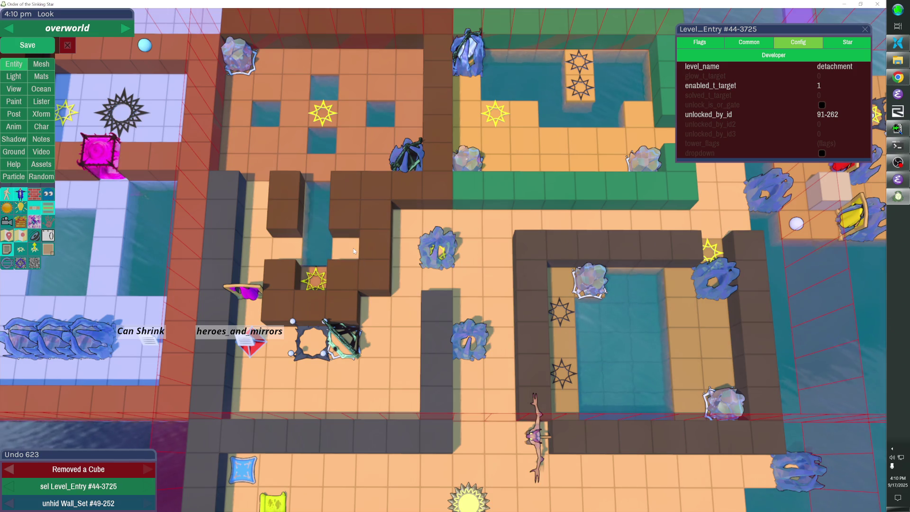
click(321, 279)
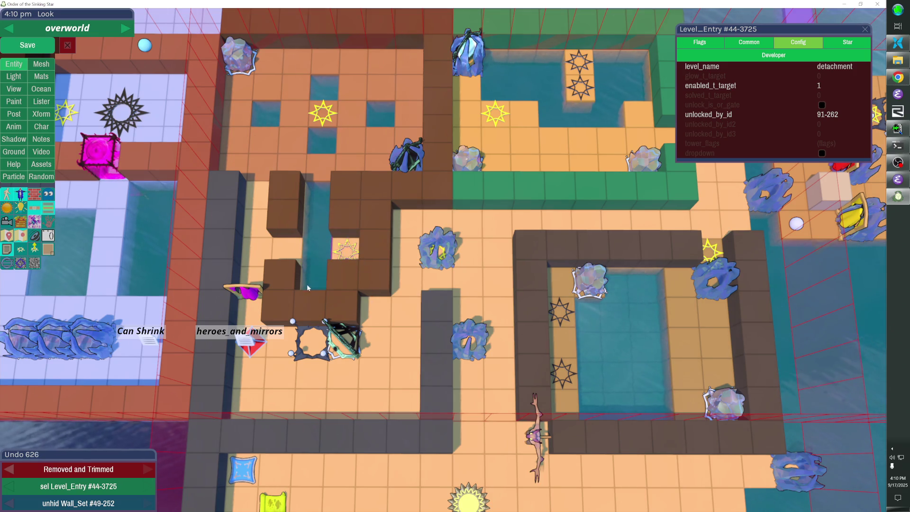
click(291, 309)
click(342, 313)
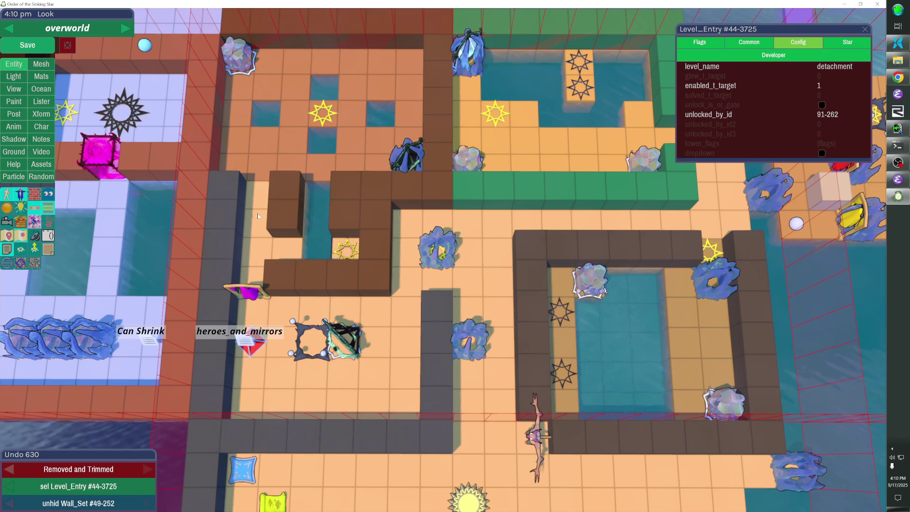
Step: Save the overworld level and switch into play mode
key(ctrl+s)
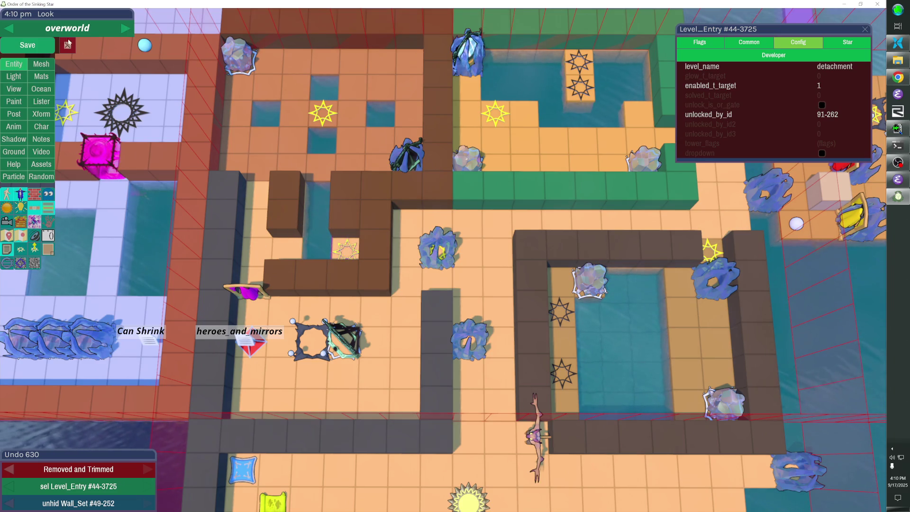
click(42, 49)
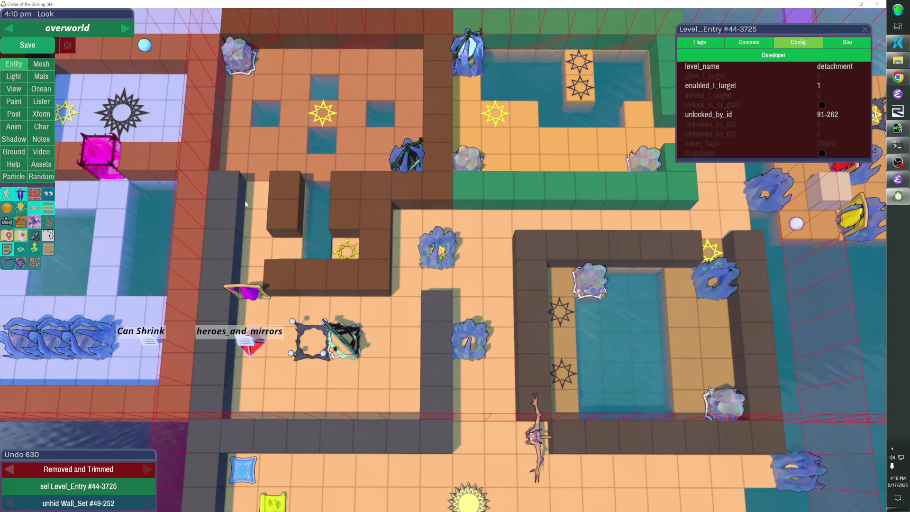
click(27, 45)
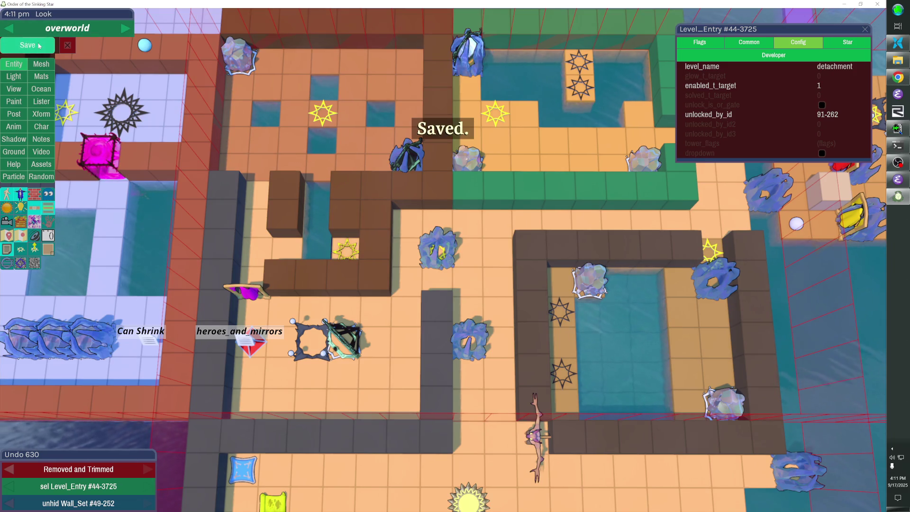
key(Escape)
key(Down)
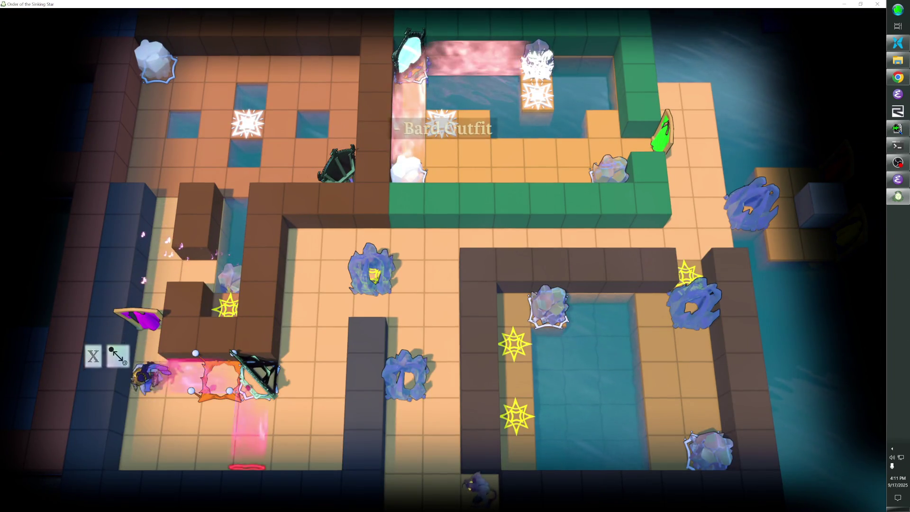
Step: Resume the play-test and push a boulder left and down in the upper room
key(Right)
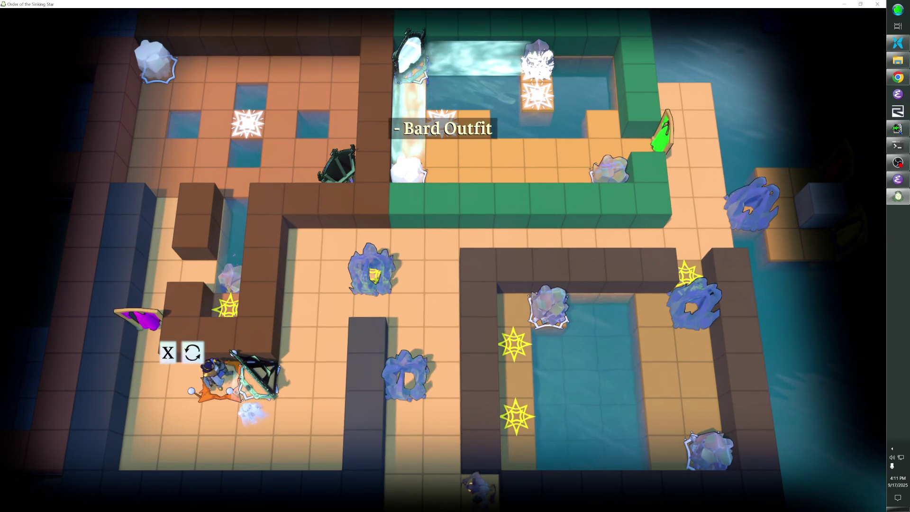
key(Escape)
click(39, 45)
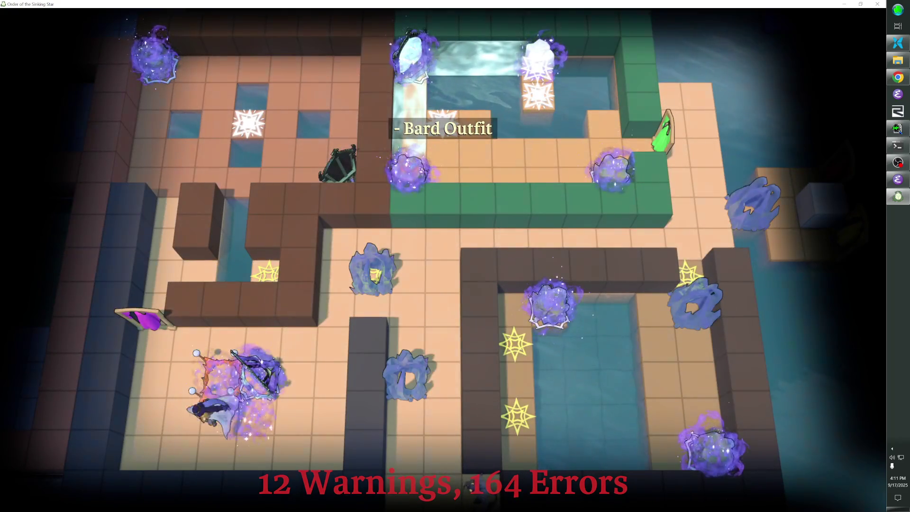
key(Up)
key(Up)
key(Up)
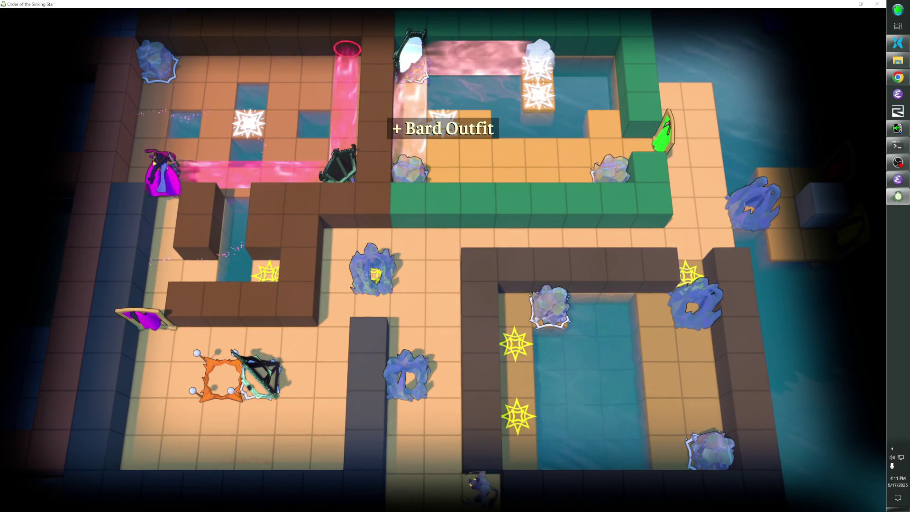
key(Down)
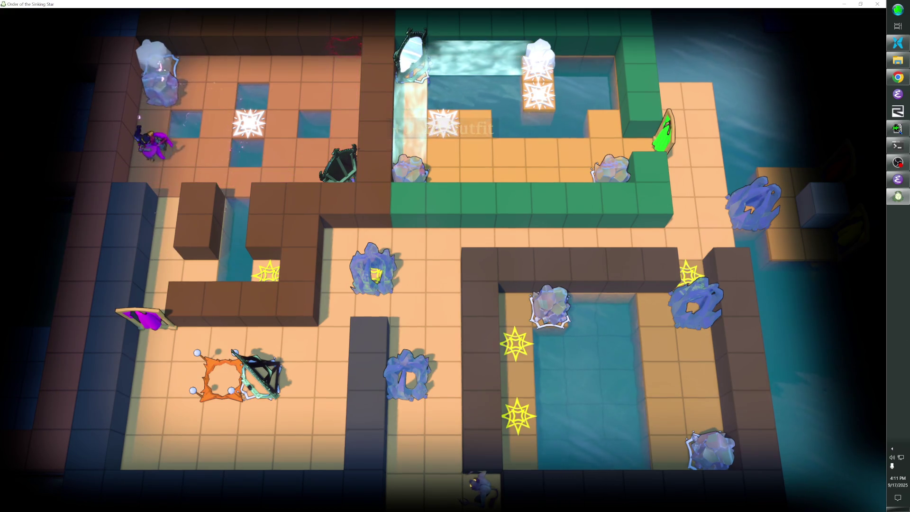
key(Right)
key(Right)
key(Right)
key(Right)
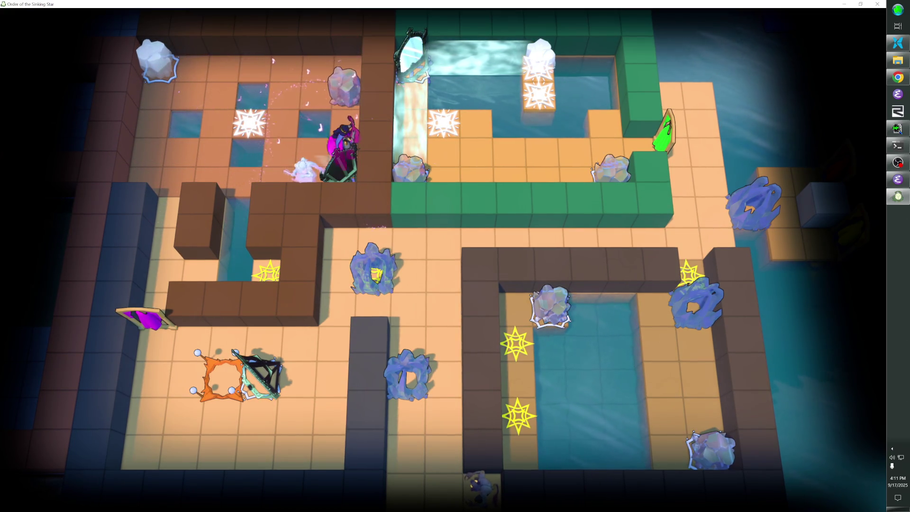
key(Left)
key(Left)
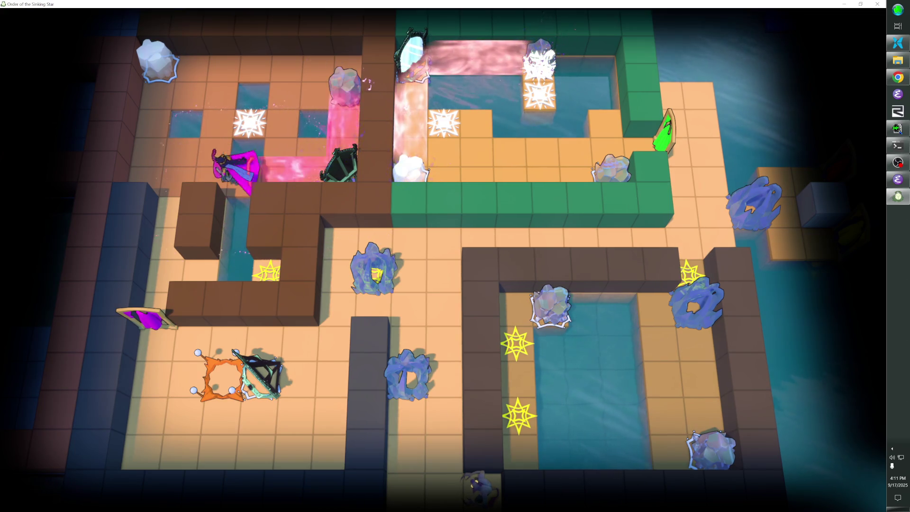
key(Up)
key(Up)
key(Up)
key(Right)
key(Right)
key(Right)
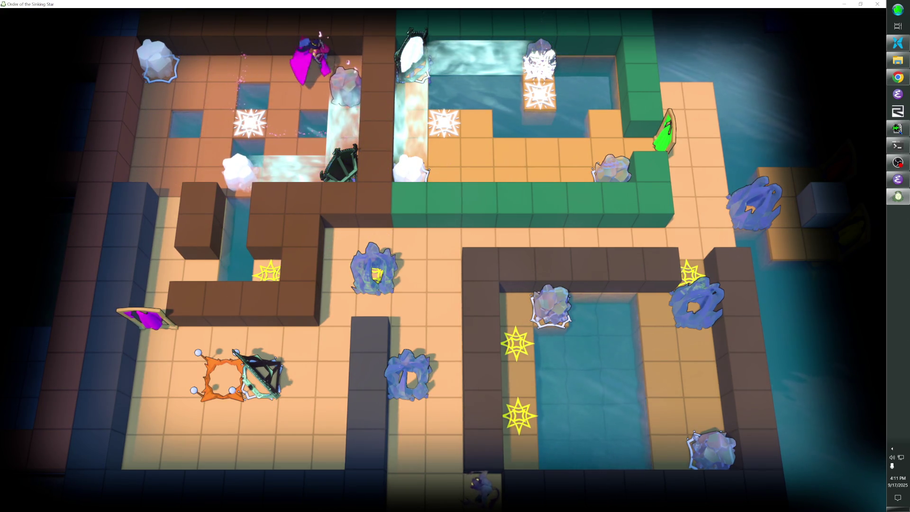
key(Left)
key(Left)
key(Down)
key(Down)
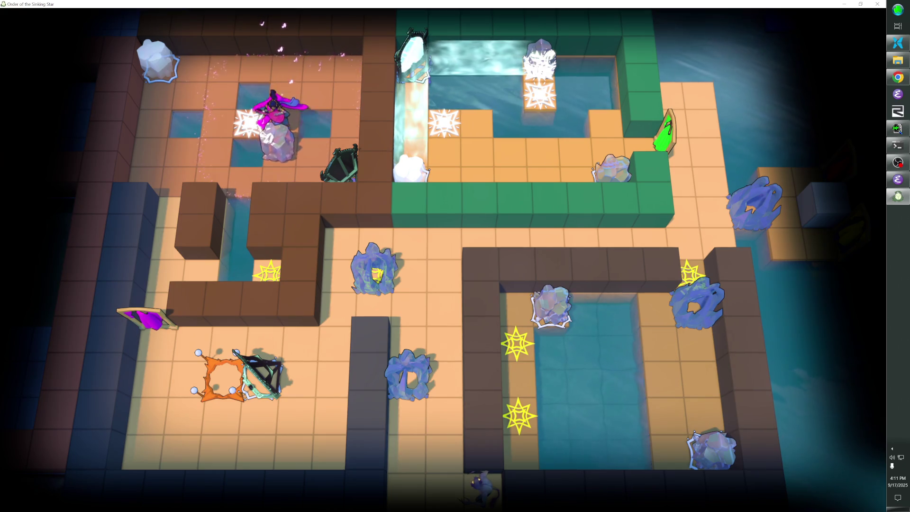
Step: Walk the top corridor and left corridor onto the level-entry star, then return to the editor
key(Up)
key(Up)
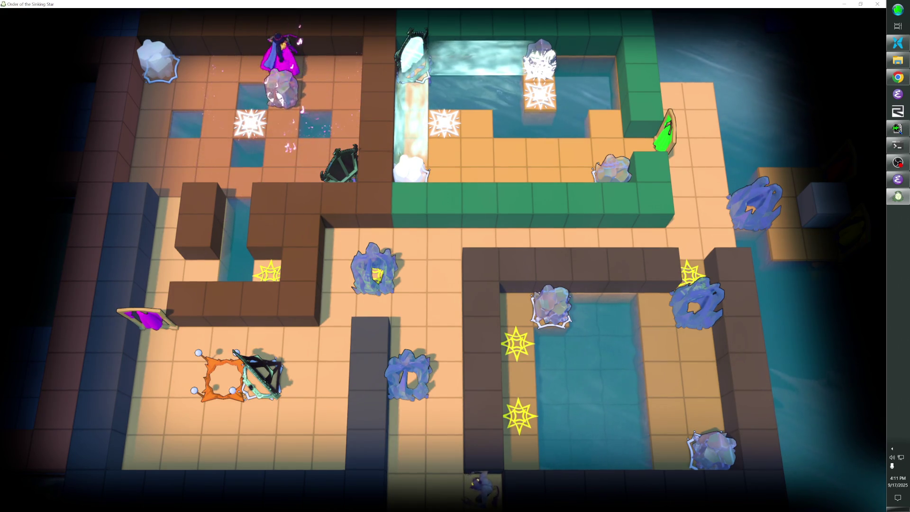
key(Right)
key(Right)
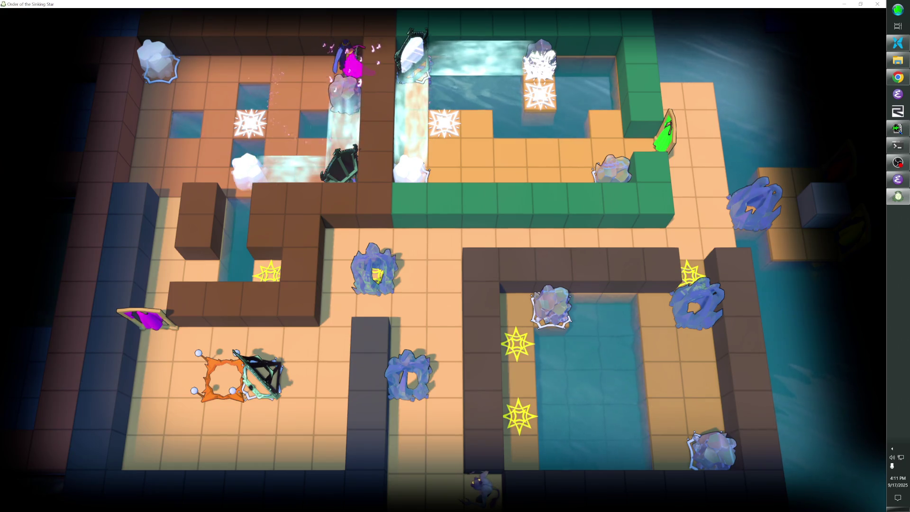
key(Left)
key(Left)
key(Down)
key(Down)
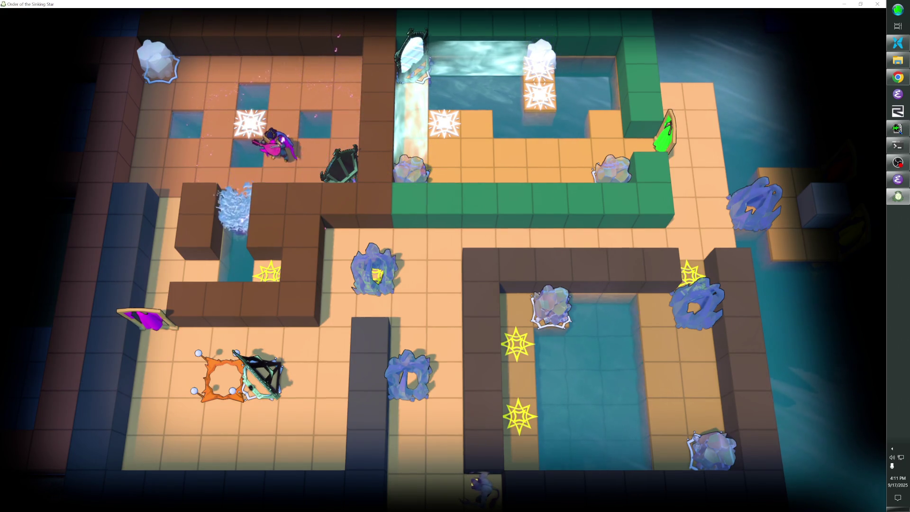
key(Down)
key(Left)
key(Left)
key(Left)
key(Down)
key(Down)
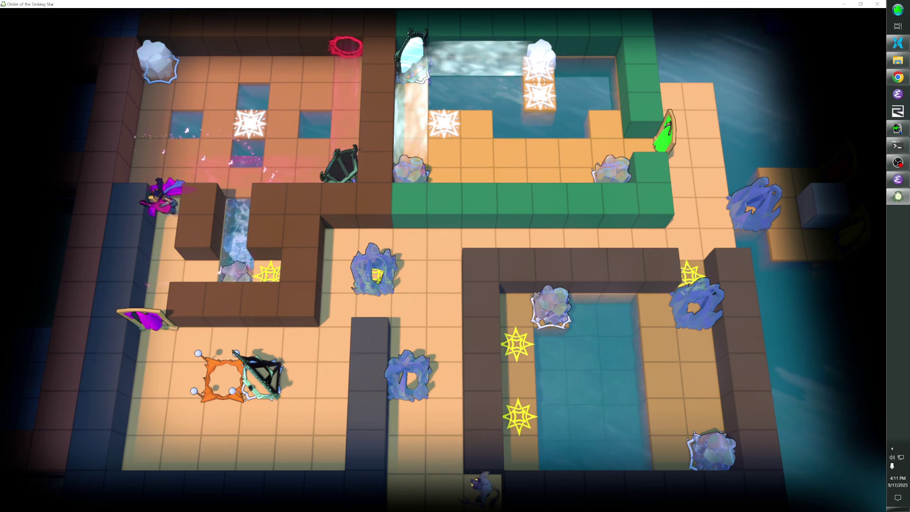
key(Down)
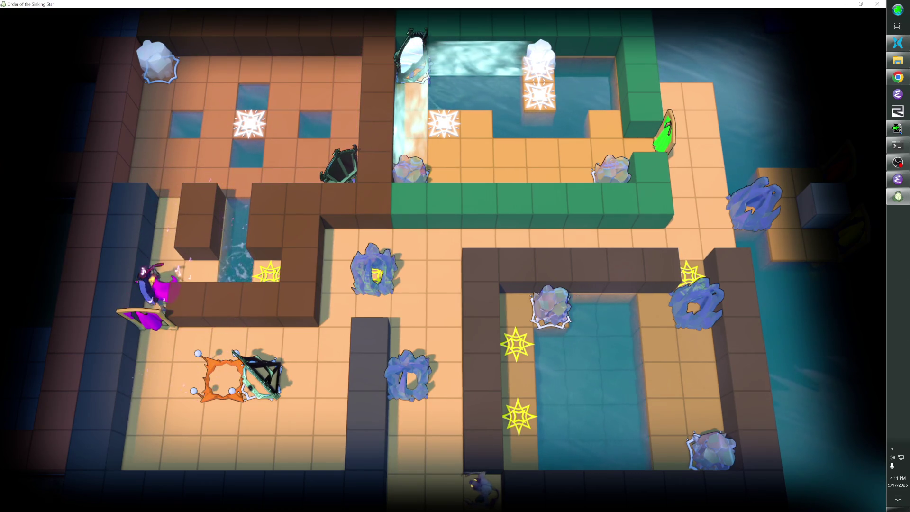
key(Right)
key(Right)
key(Right)
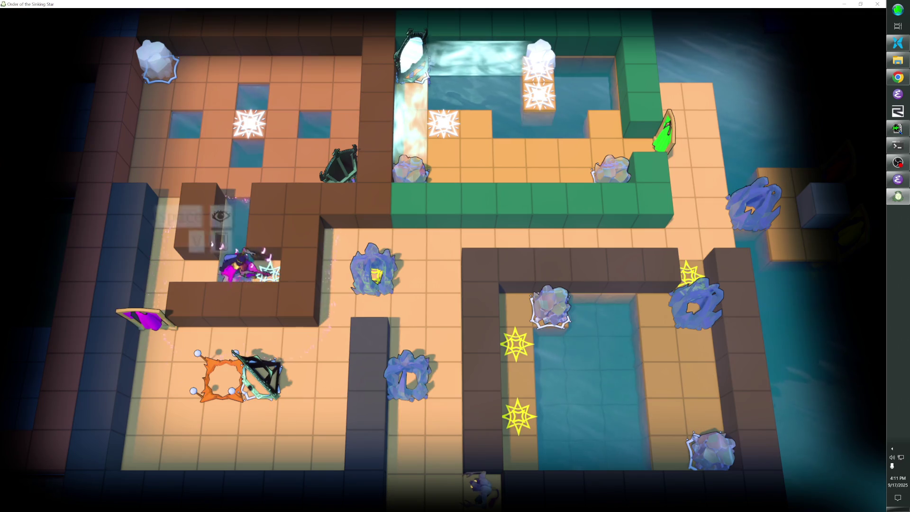
key(Left)
key(Left)
key(Left)
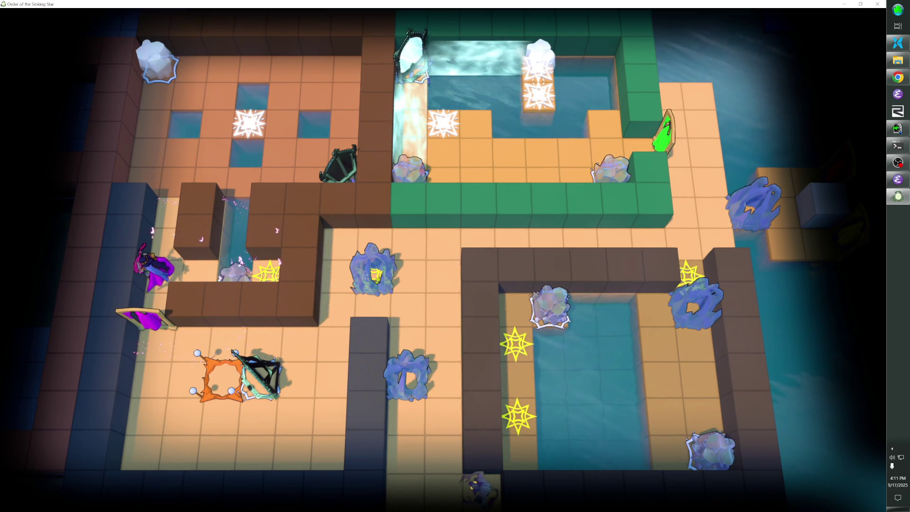
key(F1)
click(40, 45)
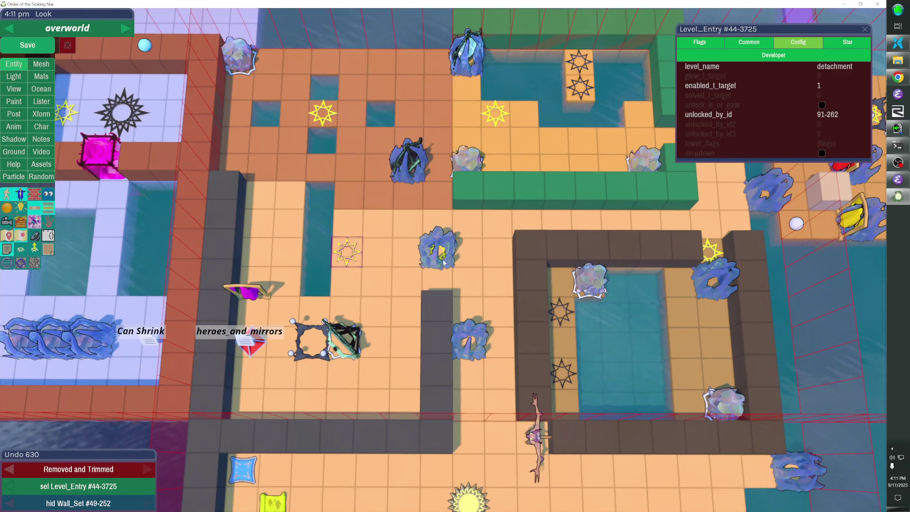
Step: Save the overworld while viewing several camera angles, then hide the brown Wall_Set
key(F1)
key(F1)
key(F1)
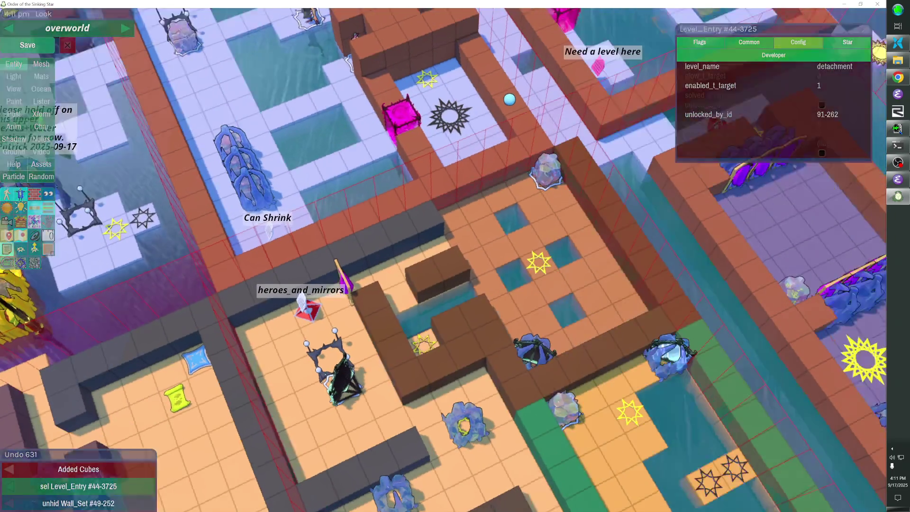
key(F1)
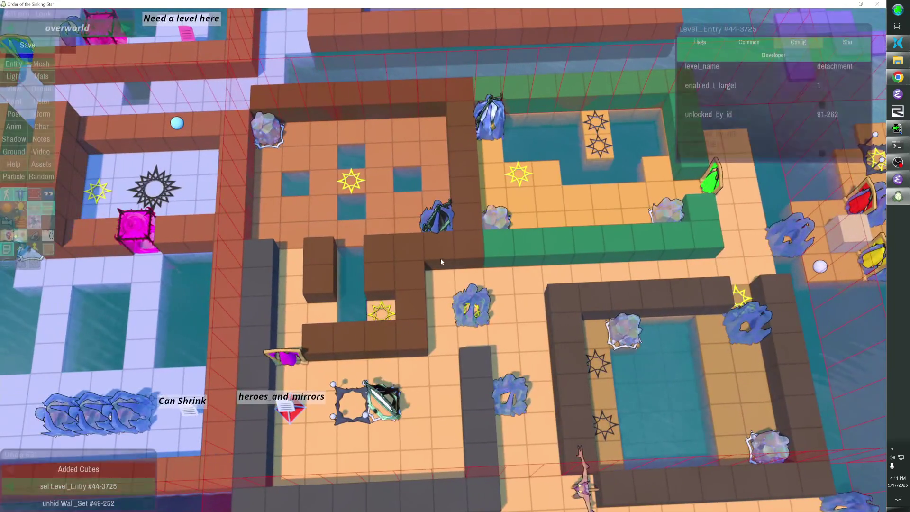
click(39, 48)
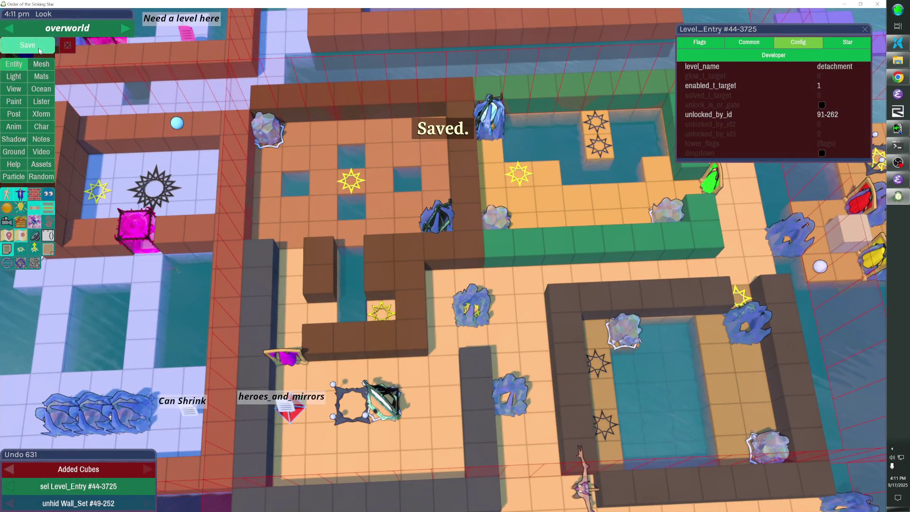
key(Left)
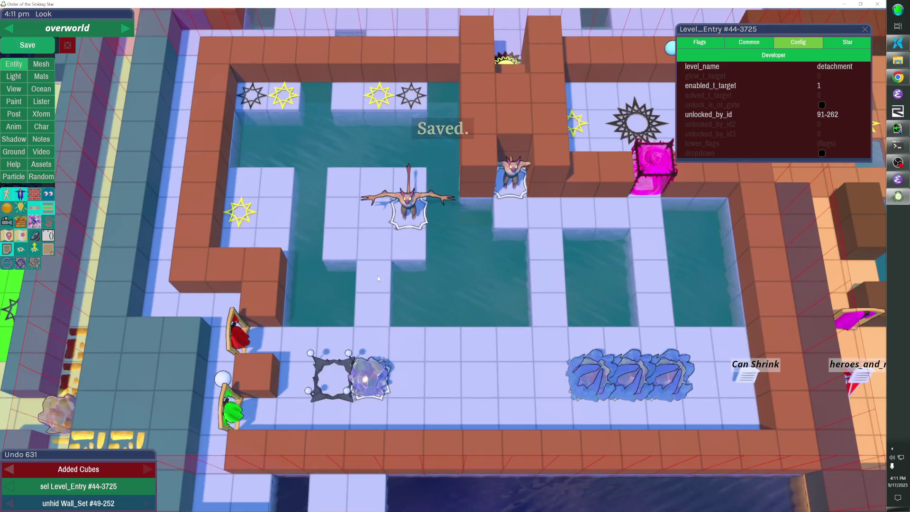
key(F1)
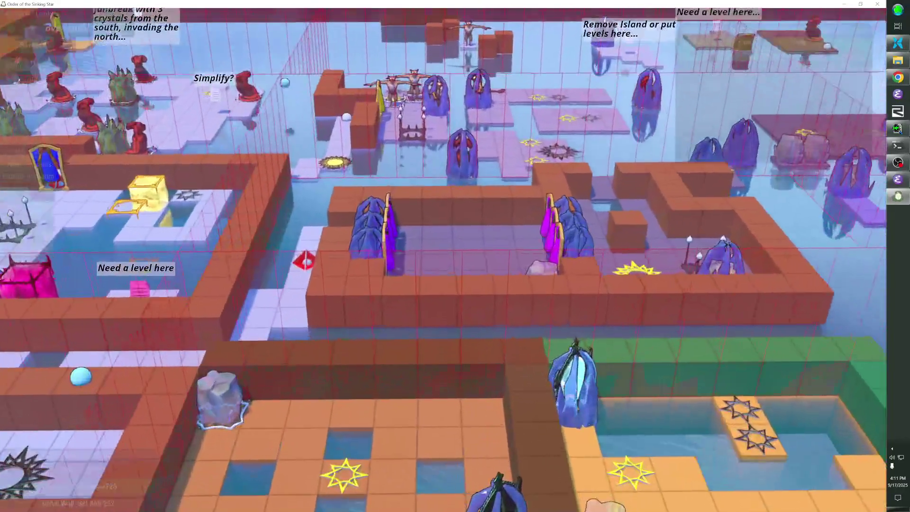
key(h)
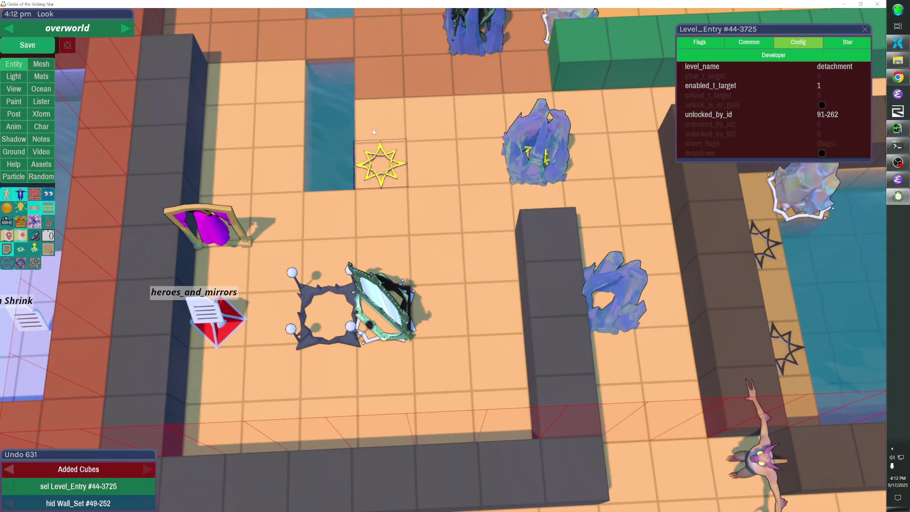
Step: Hide the star, turn two floor tiles to water by the channel, then unhide everything
key(h)
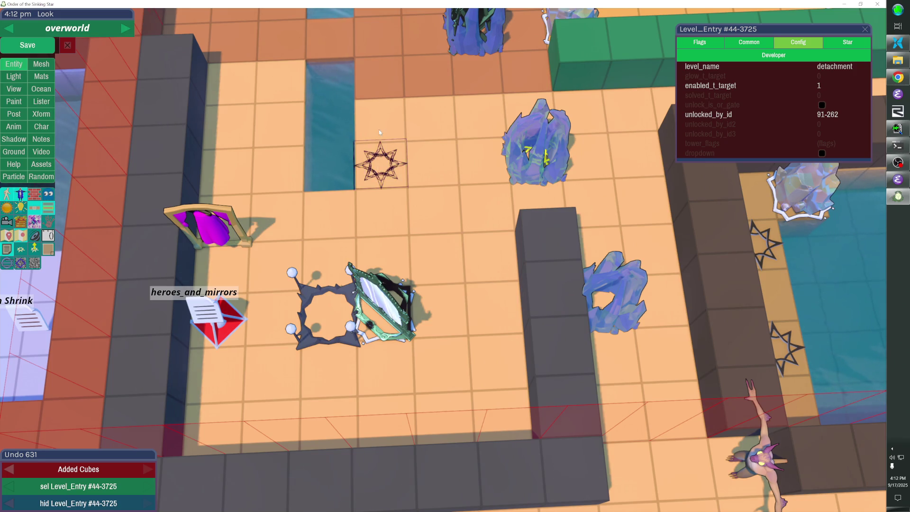
click(363, 144)
click(295, 148)
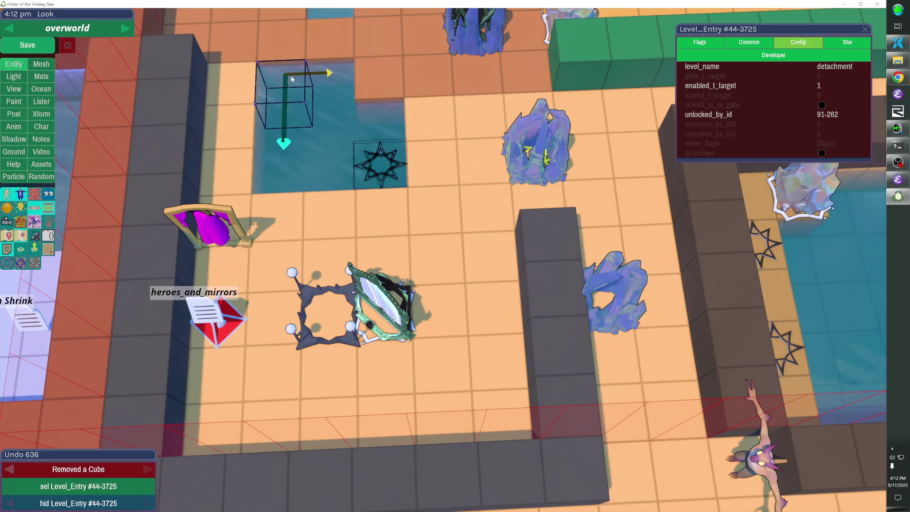
click(284, 123)
key(shift+h)
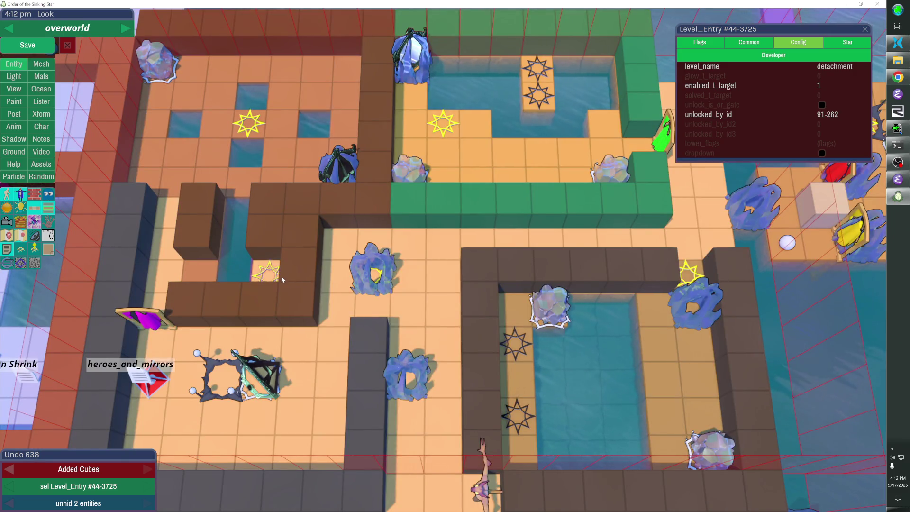
Step: With the brown walls hidden, rework the floor cubes and water tiles beside the left star
key(h)
key(h)
click(277, 281)
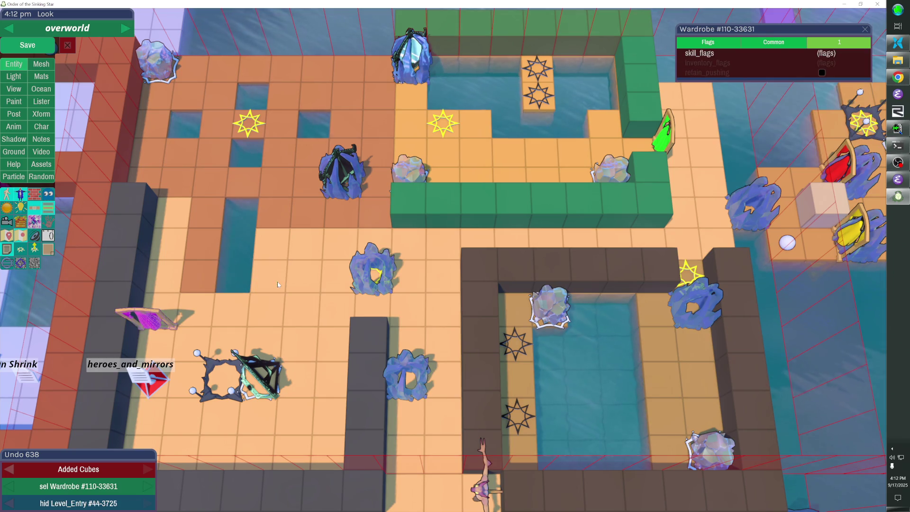
click(272, 252)
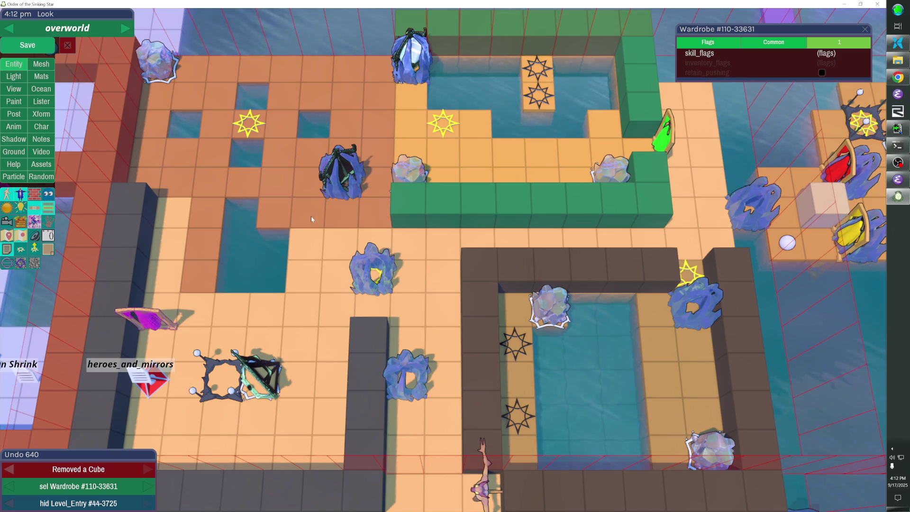
key(h)
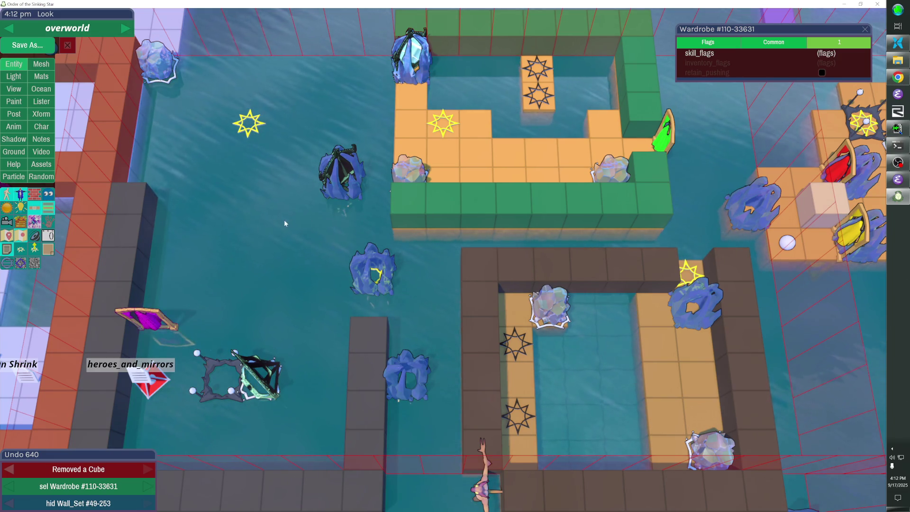
key(alt+h)
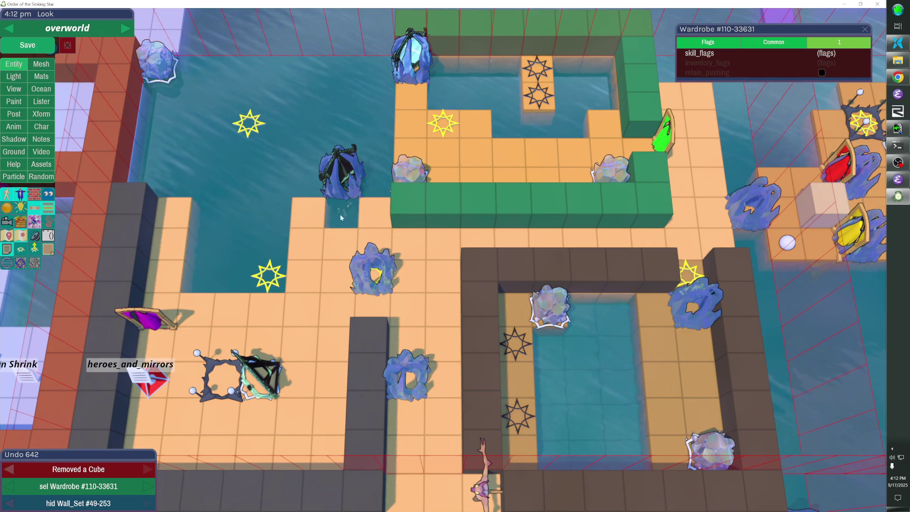
key(alt+h)
key(h)
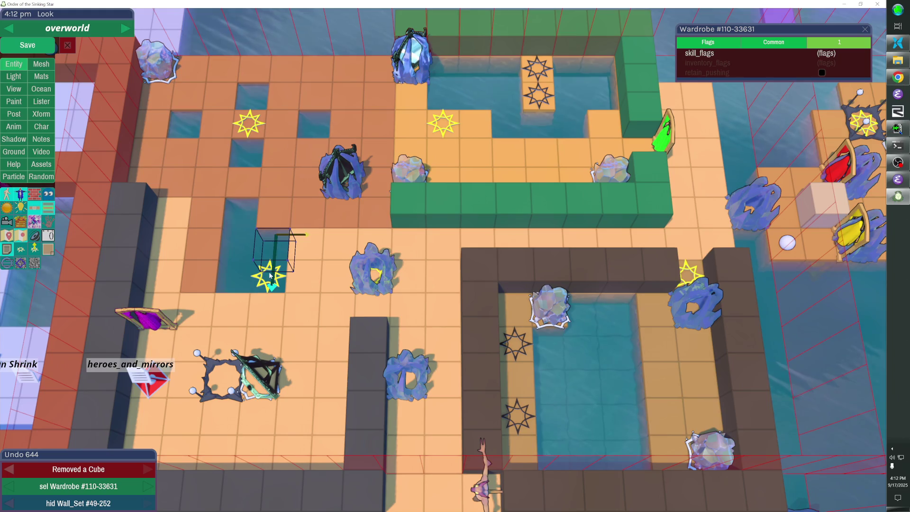
click(273, 244)
click(265, 264)
Step: Show the brown wall set again and save the level
key(h)
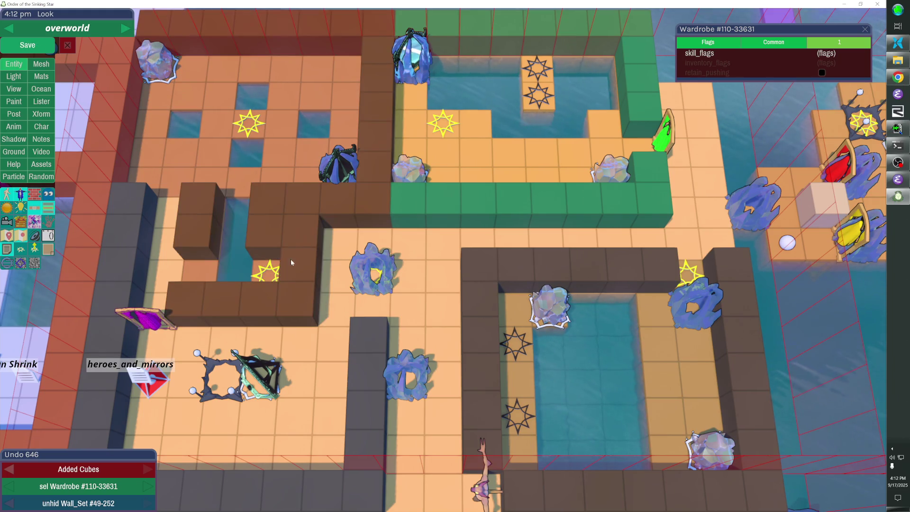
click(34, 52)
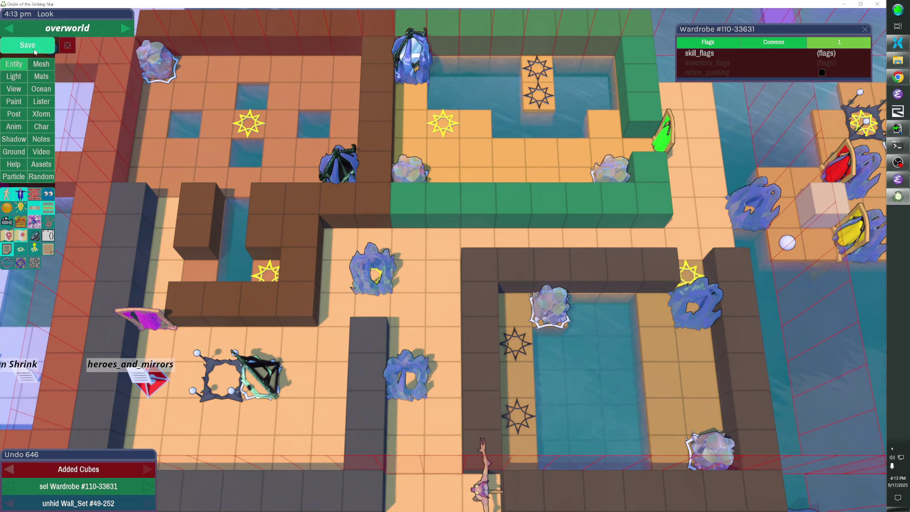
Step: Save, start a play-test, walk down, undo back to the start, and leave the pink beam
click(38, 47)
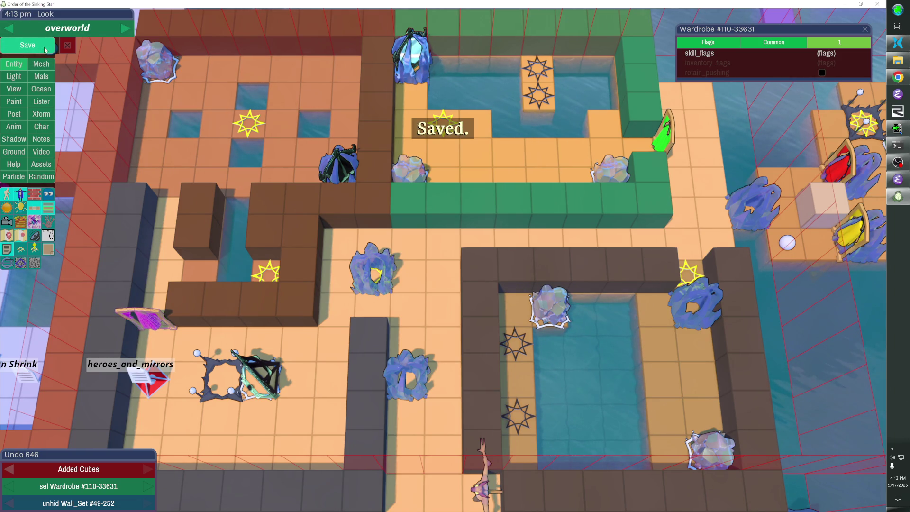
key(Escape)
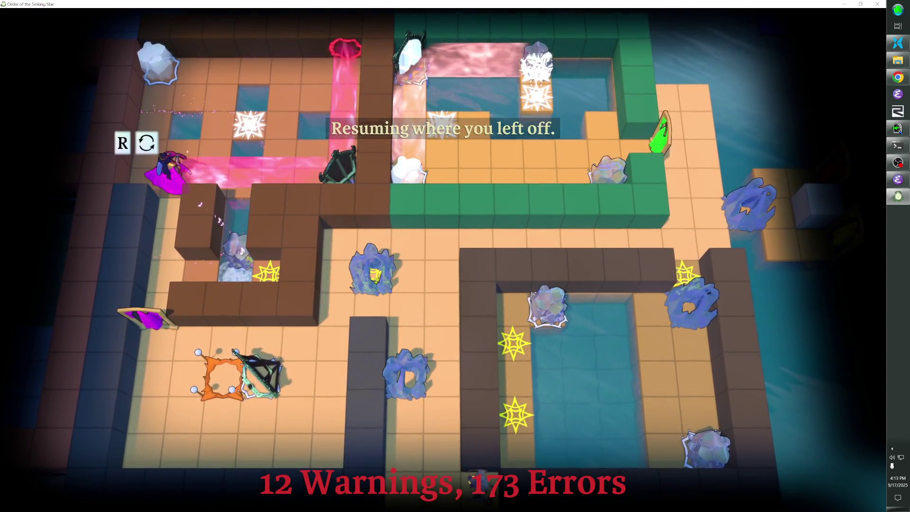
key(Down)
key(Down)
key(Down)
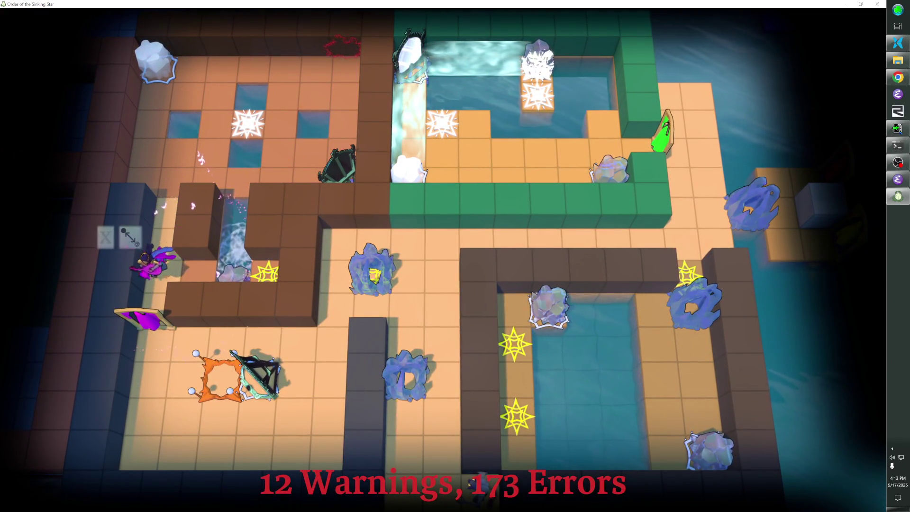
key(Down)
key(Down)
key(Down)
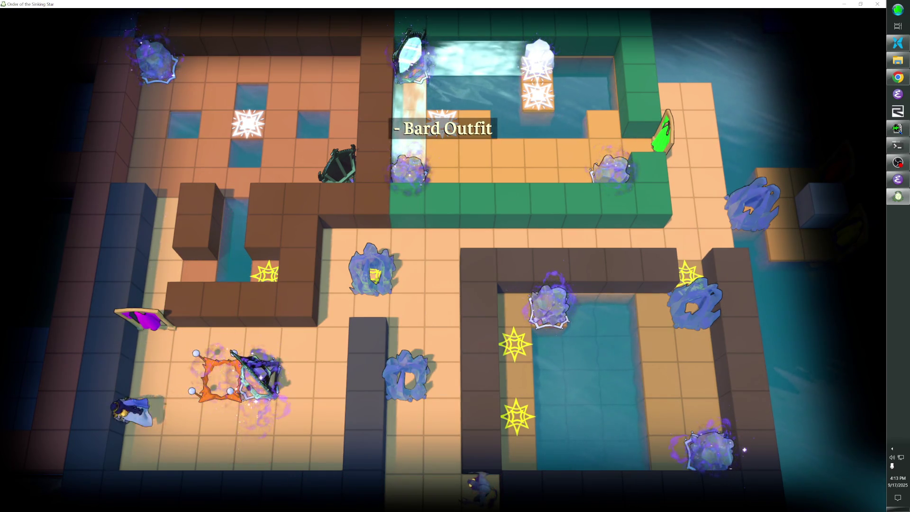
key(z)
key(z)
key(z)
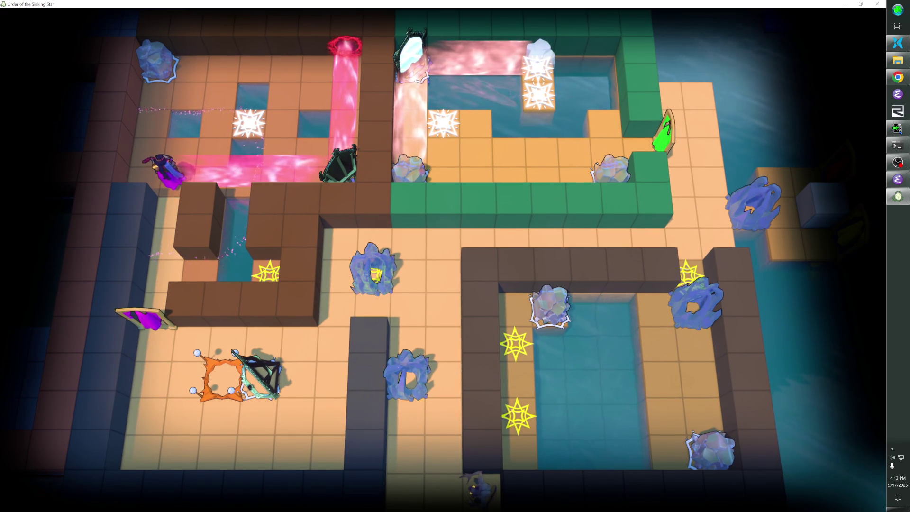
key(Left)
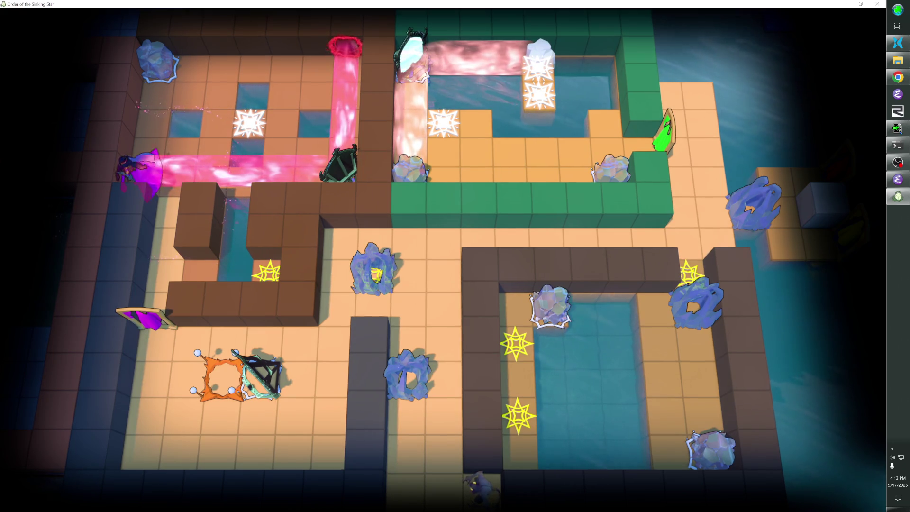
key(Up)
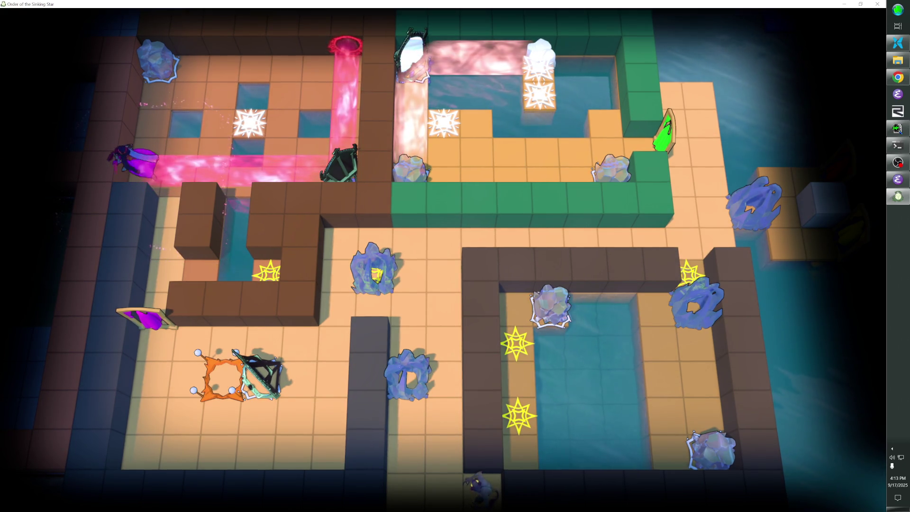
key(Right)
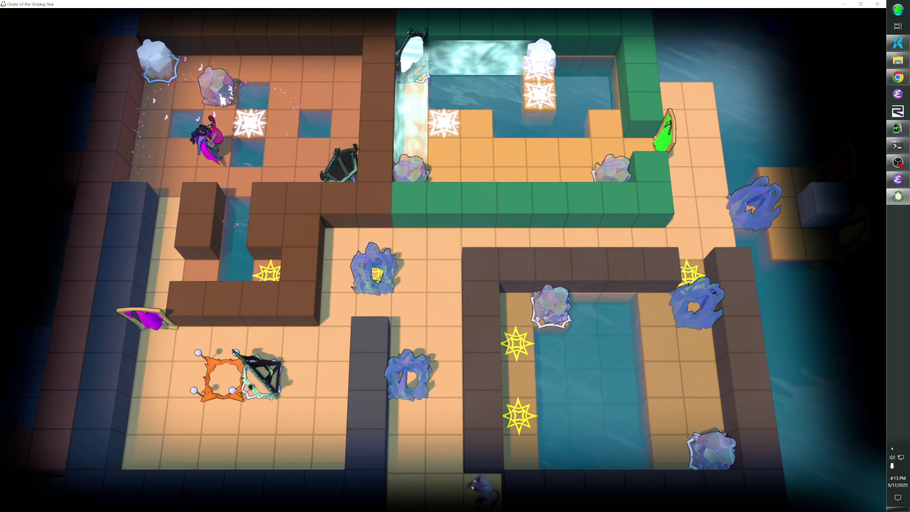
Step: Pull the crystal rock toward the star, undo one move, and return to the editor
key(Up)
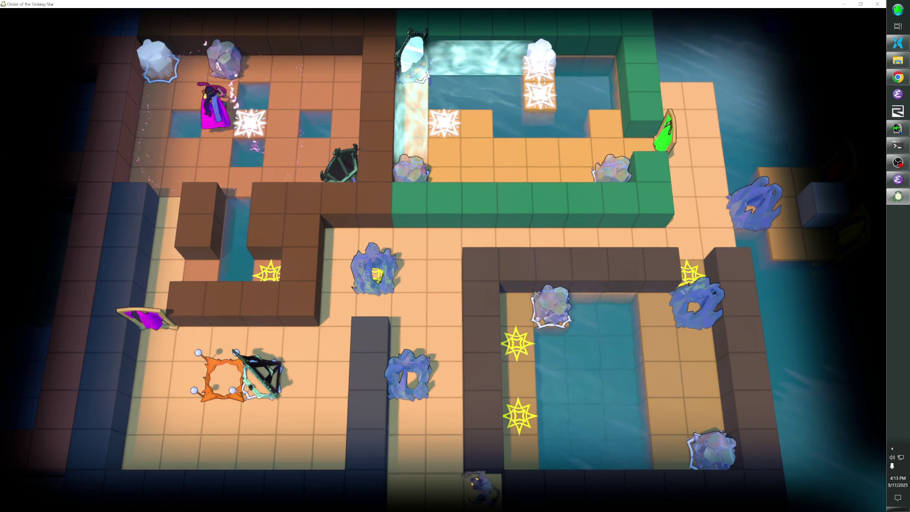
key(Right)
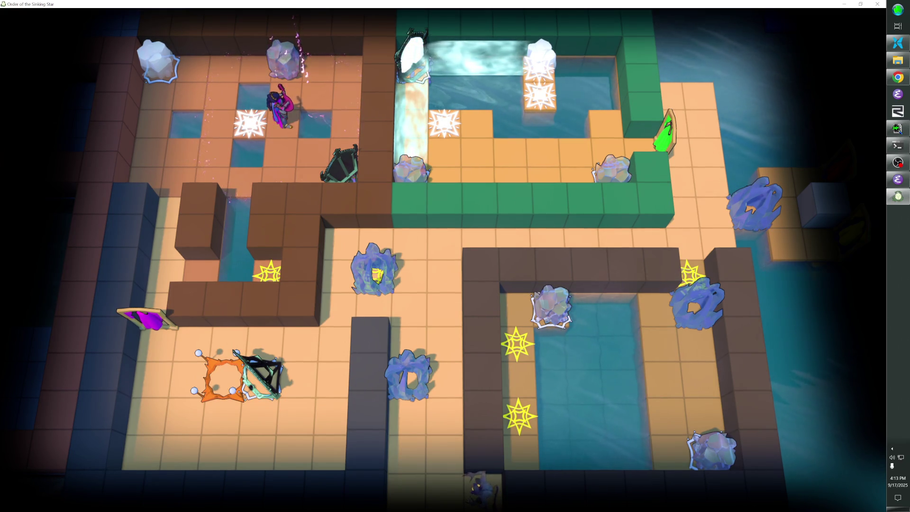
key(Down)
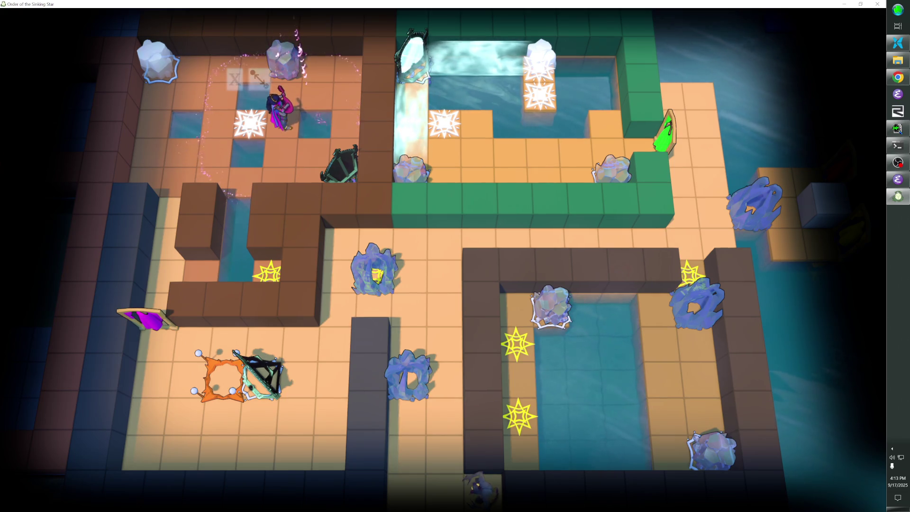
key(Down)
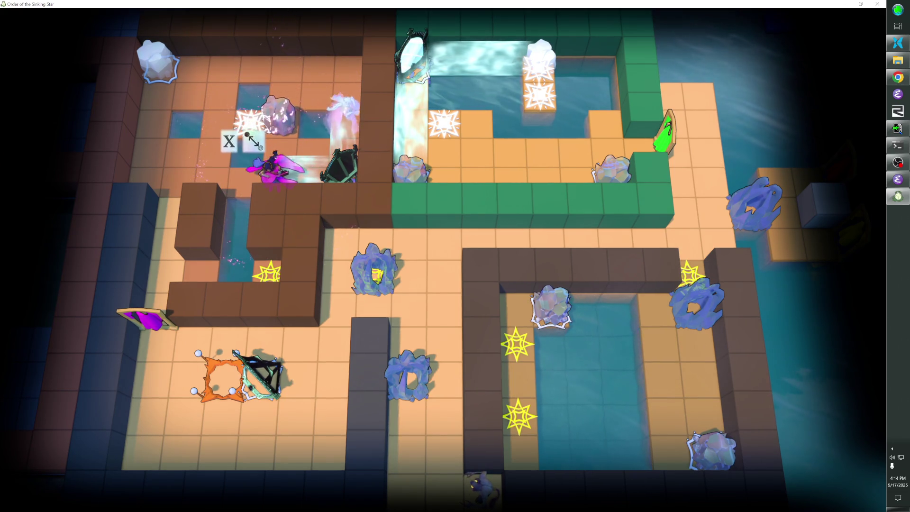
key(Left)
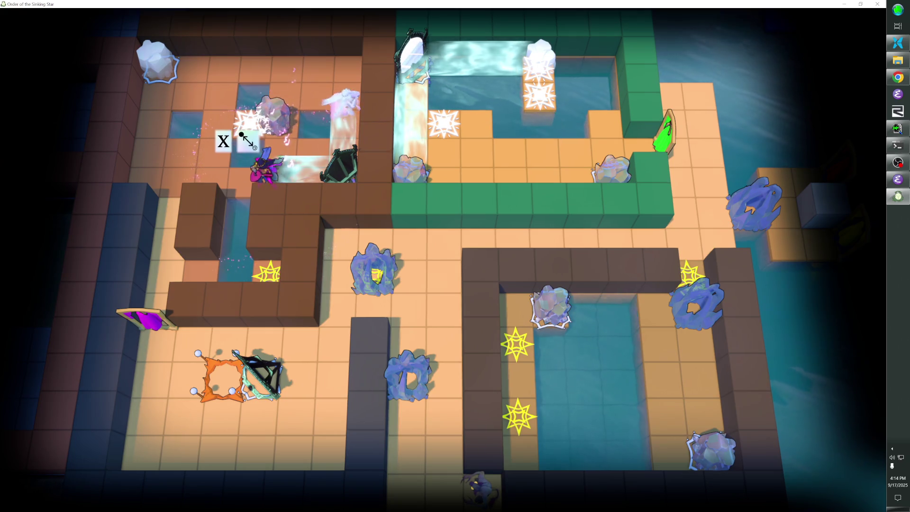
key(Right)
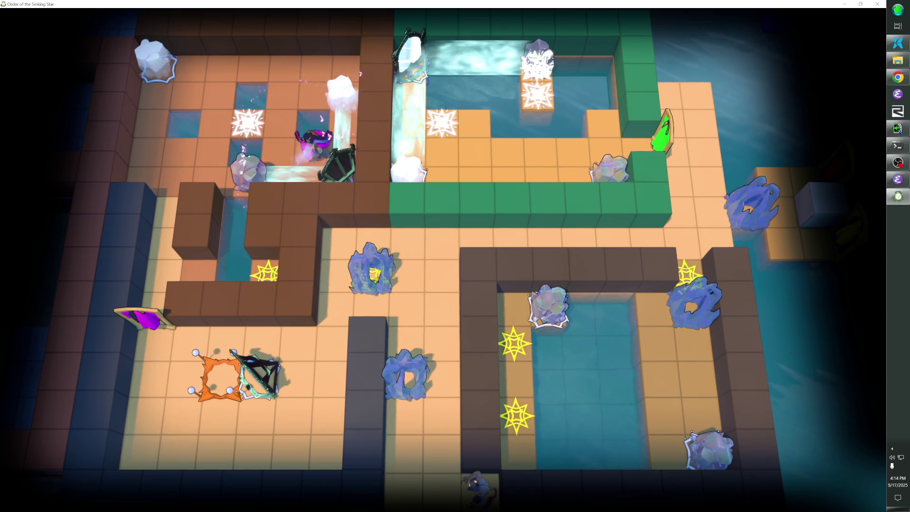
key(z)
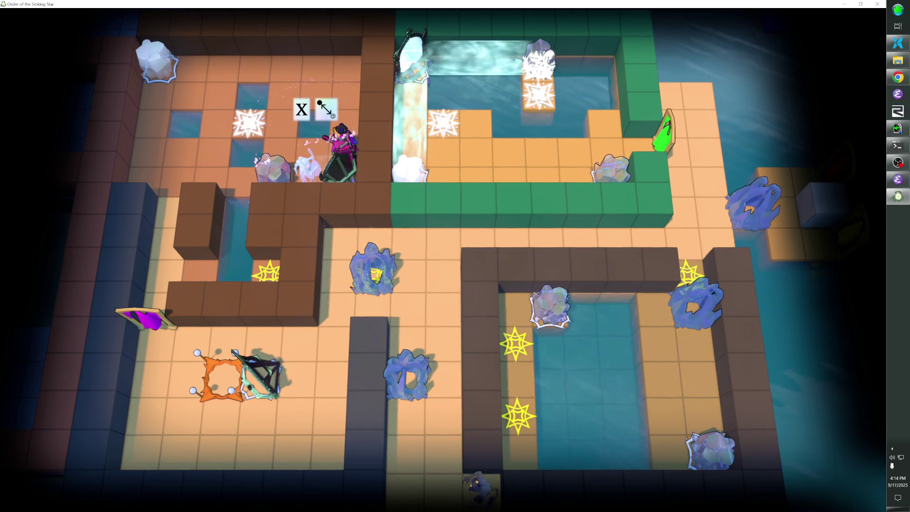
key(F1)
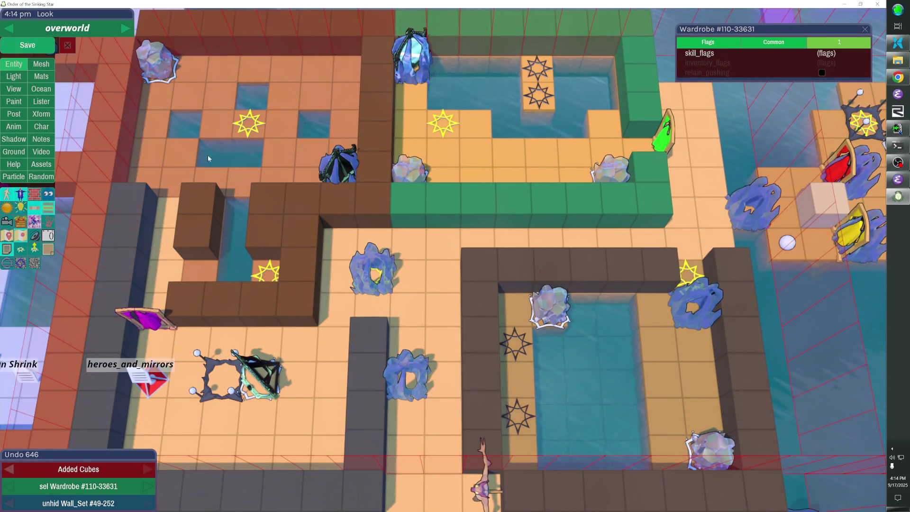
Step: Turn two extra floor cubes back into water and save the level
click(208, 155)
click(264, 174)
key(ctrl+s)
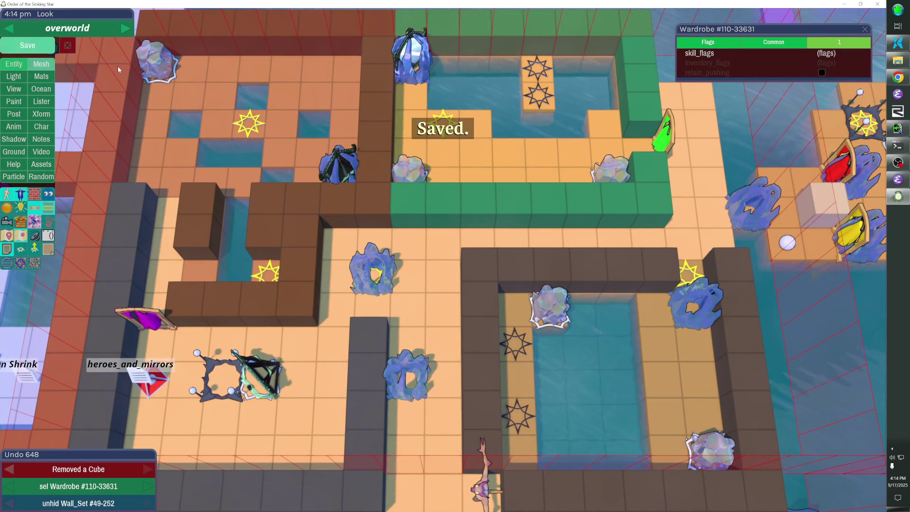
Step: Play-test the top-left room, walking around, rewinding twice, and shattering the top-left boulder
key(F1)
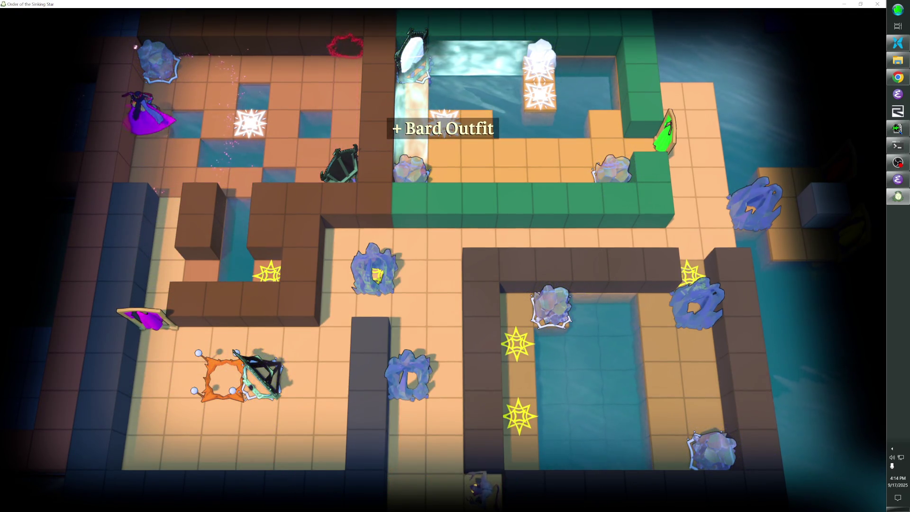
key(Down)
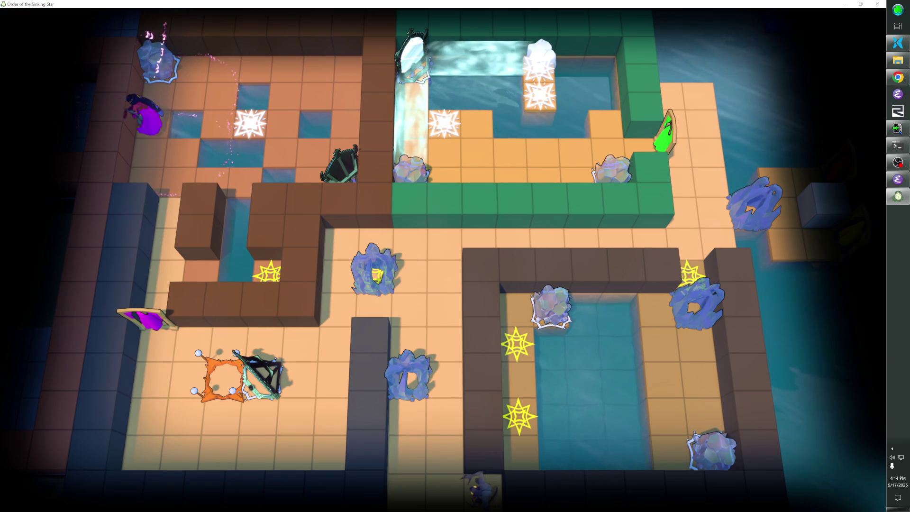
key(Up)
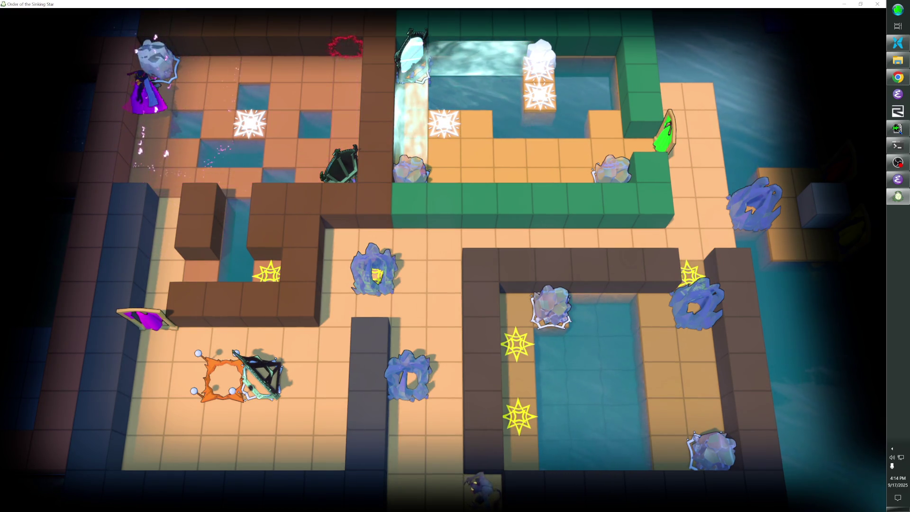
key(Right)
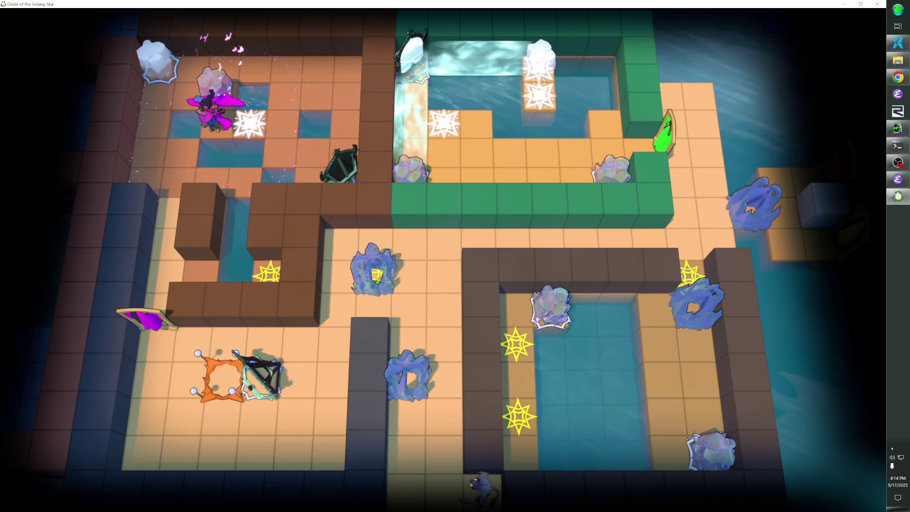
key(Left)
key(z)
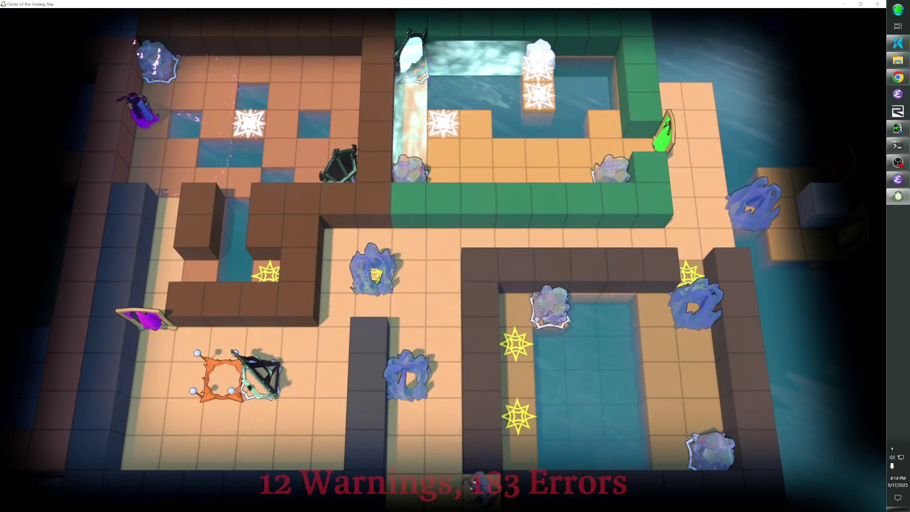
key(z)
key(Right)
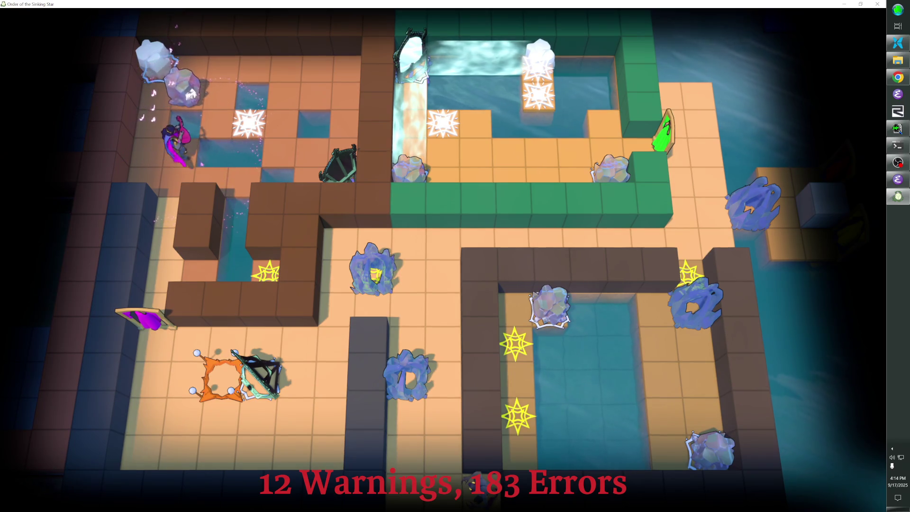
key(Down)
Step: Walk back up, pull the boulder down and two tiles right, then return to the level editor
key(Up)
key(Up)
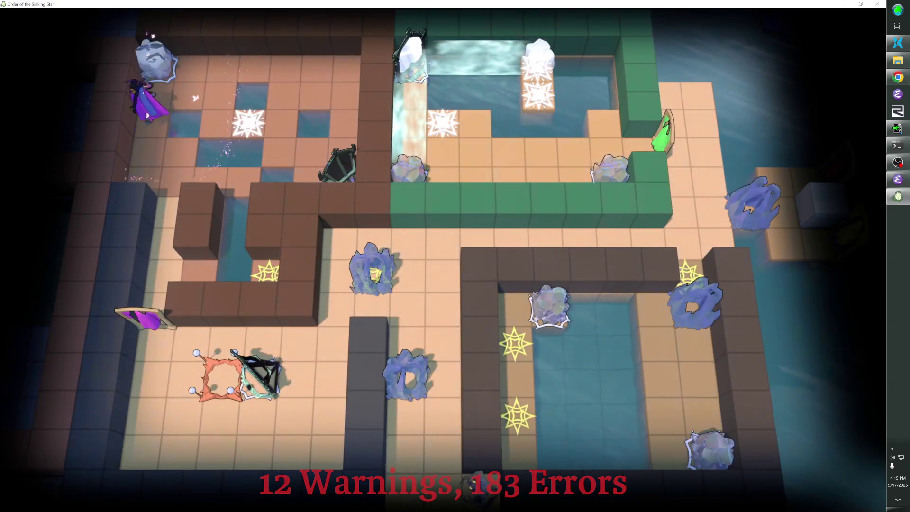
key(Up)
key(Right)
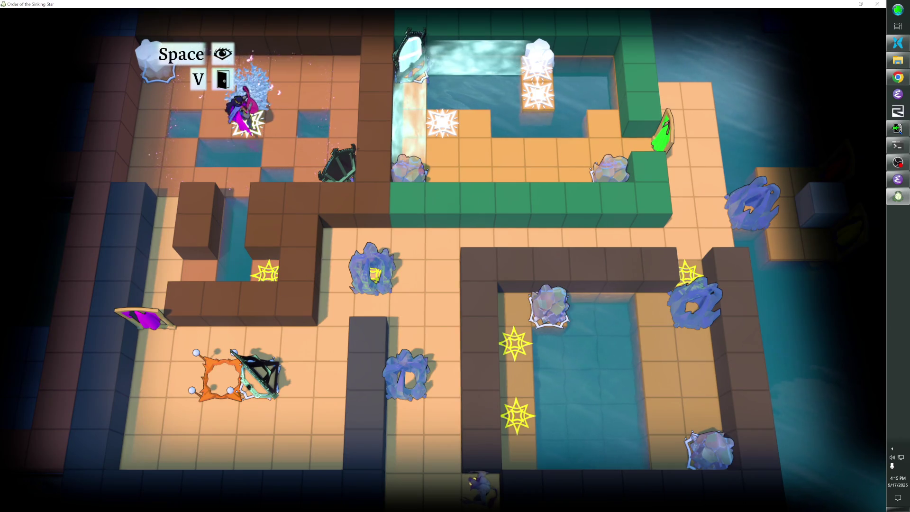
key(z)
key(Down)
key(Right)
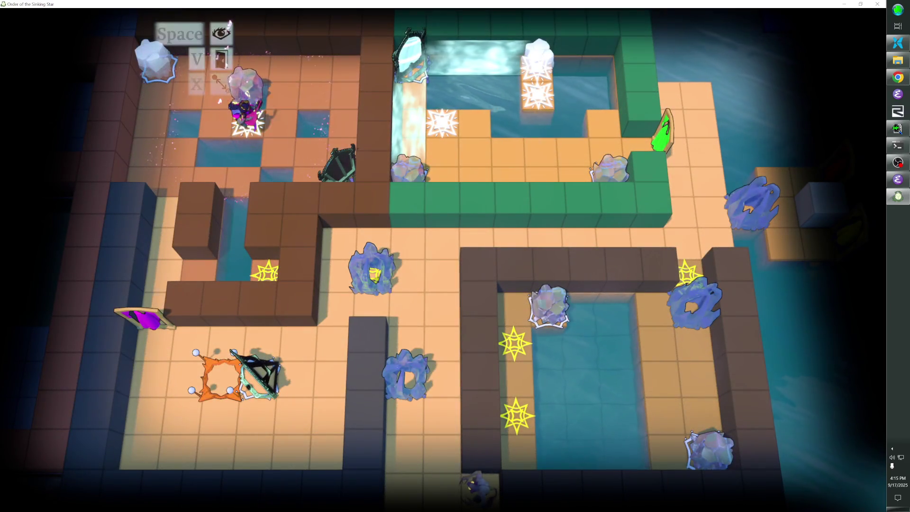
key(Right)
key(F1)
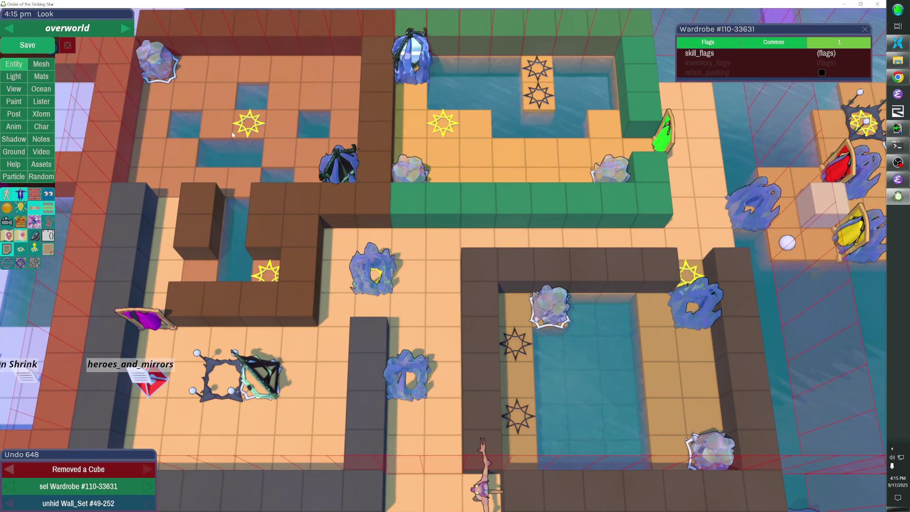
Step: Undo a misplaced floor cube, fill the intended water gap instead, save, and resume play
click(194, 116)
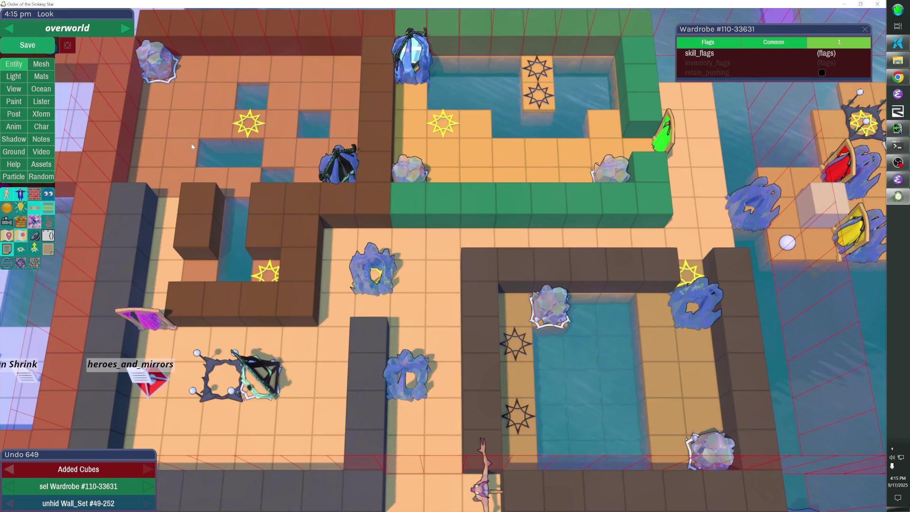
key(ctrl+z)
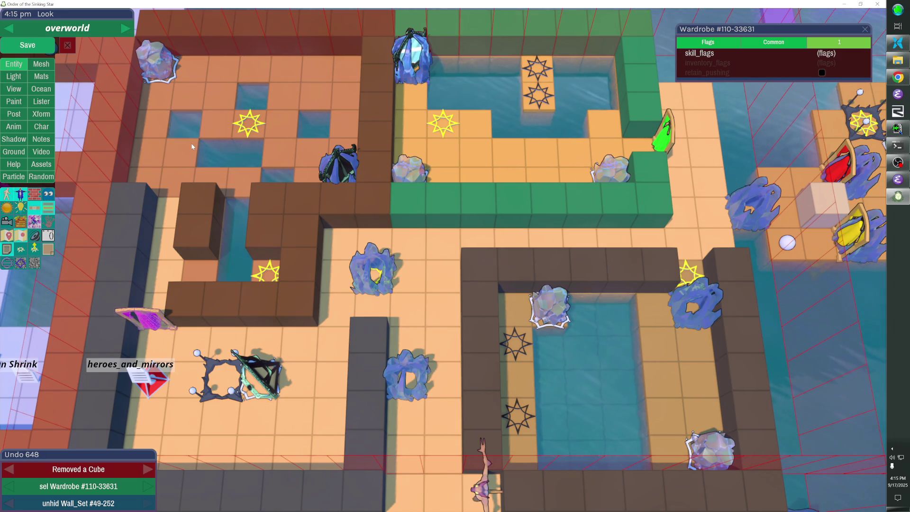
click(208, 141)
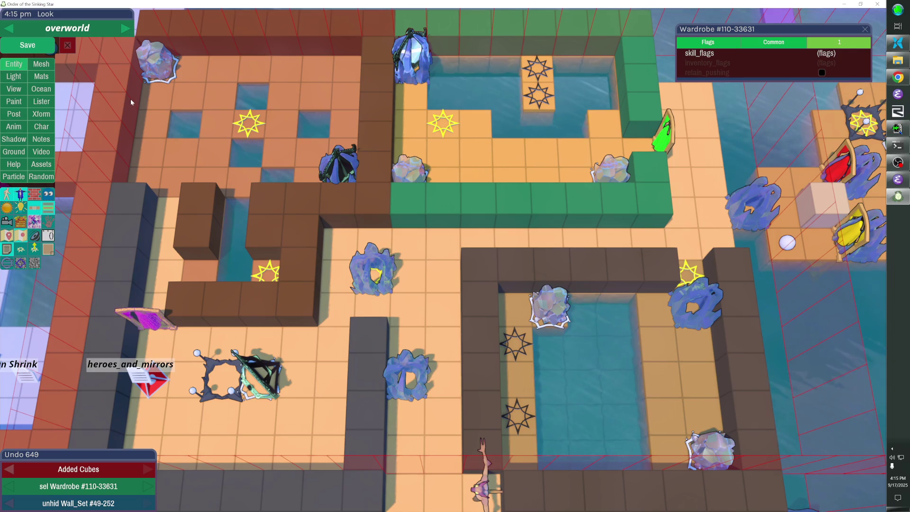
click(40, 46)
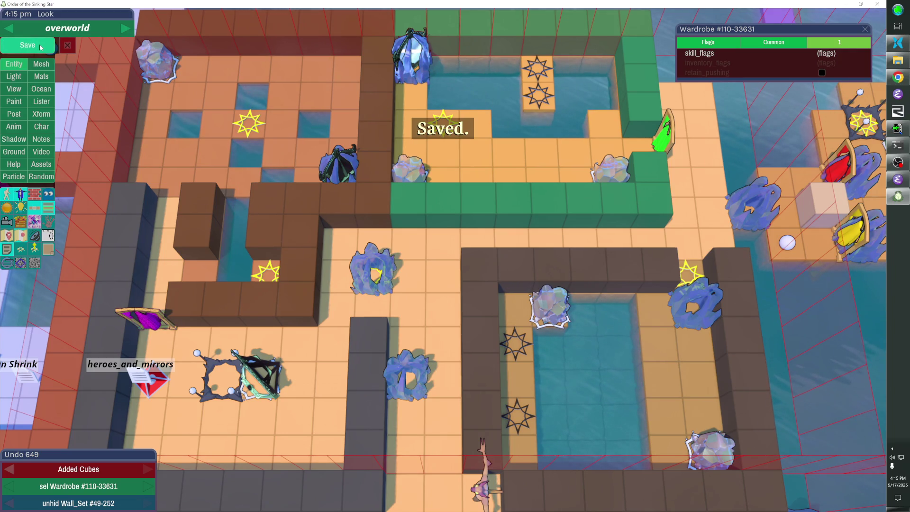
click(68, 45)
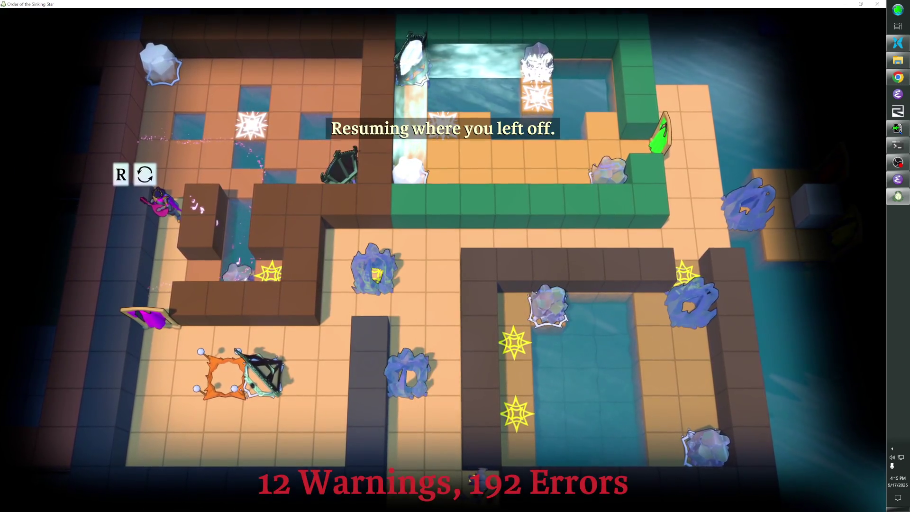
Step: Walk the hero down into the portal and up beside the ice block, with one rewind
key(Down)
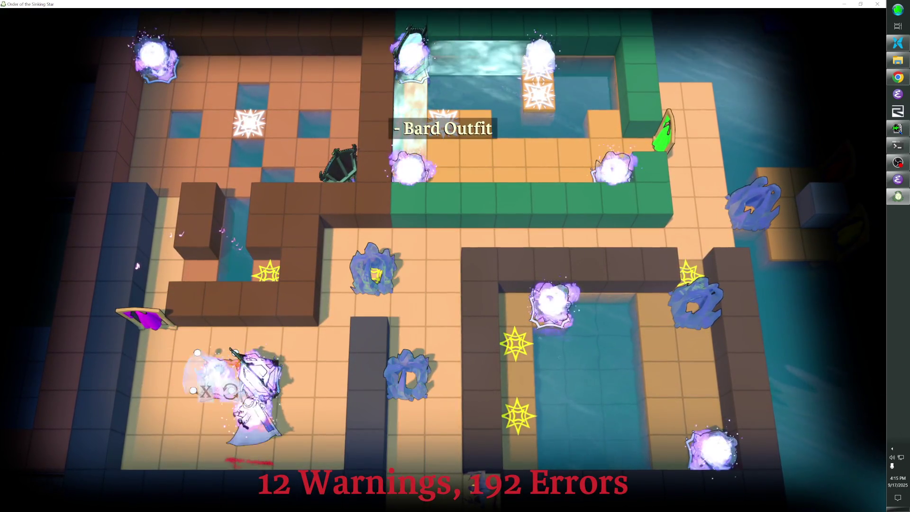
key(Up)
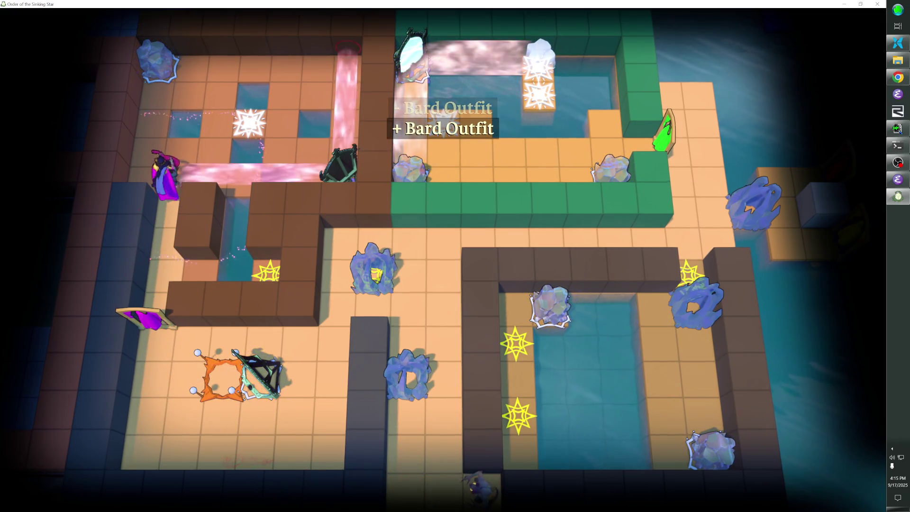
key(Right)
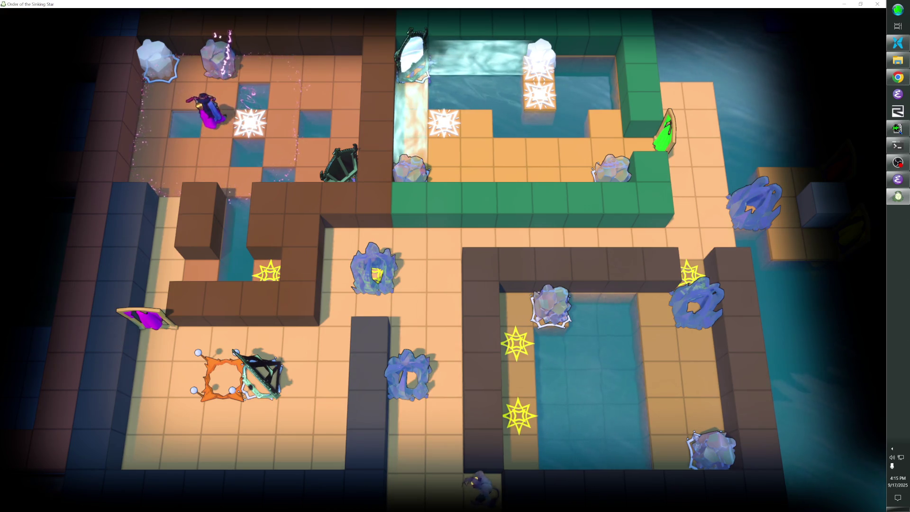
key(z)
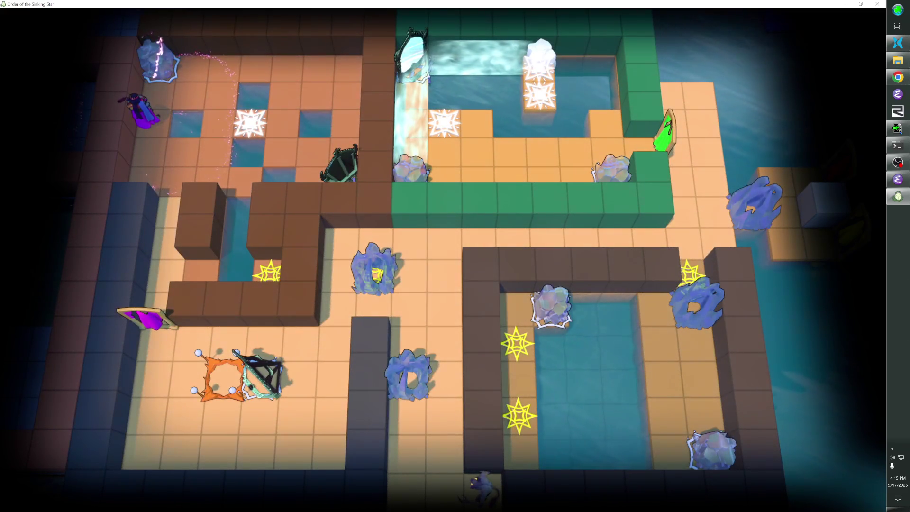
key(Up)
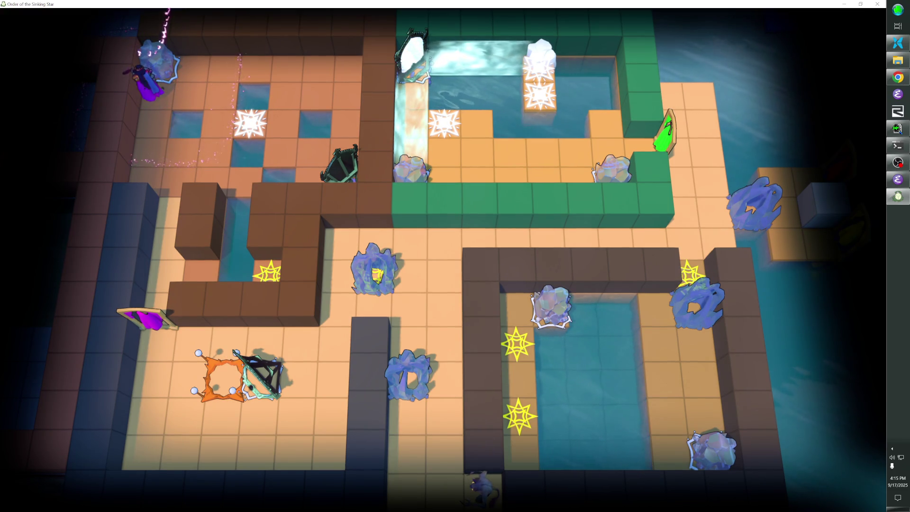
key(Down)
key(Down)
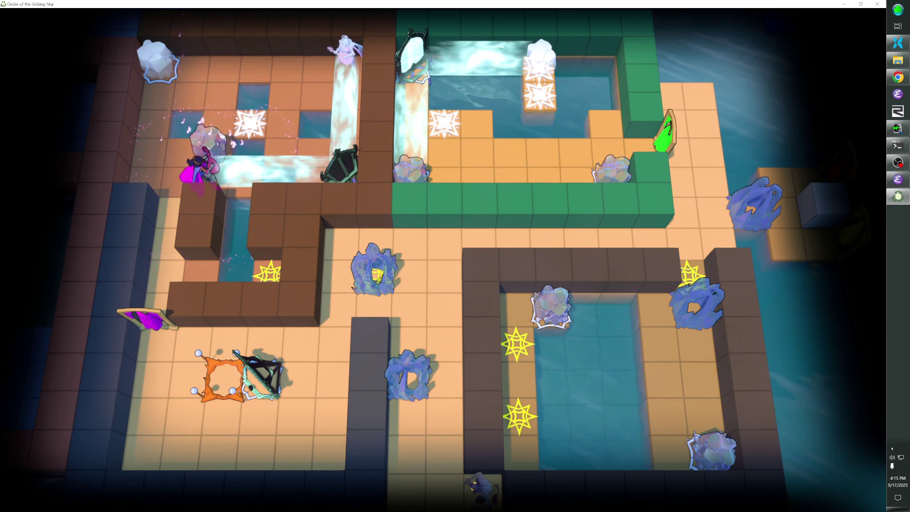
Step: Walk along the top row beside the star tile and push the ice block right, then rewind
key(Left)
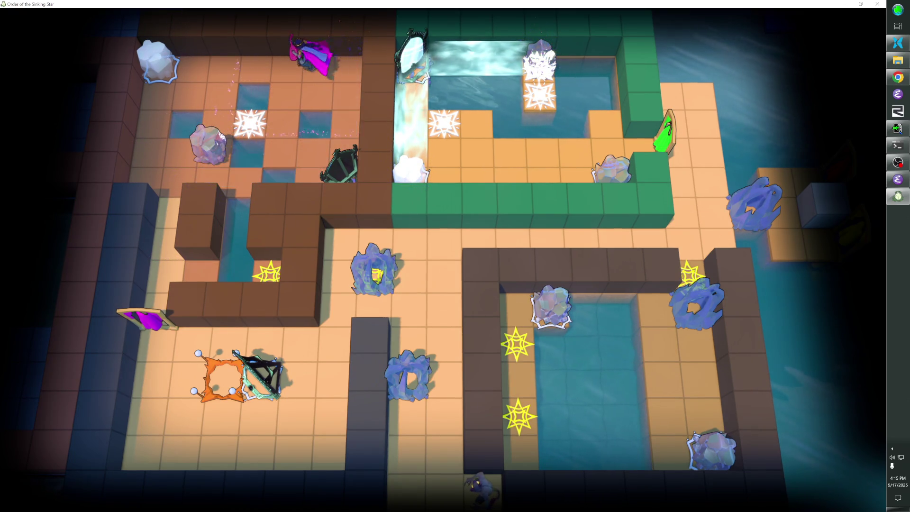
key(Right)
key(Down)
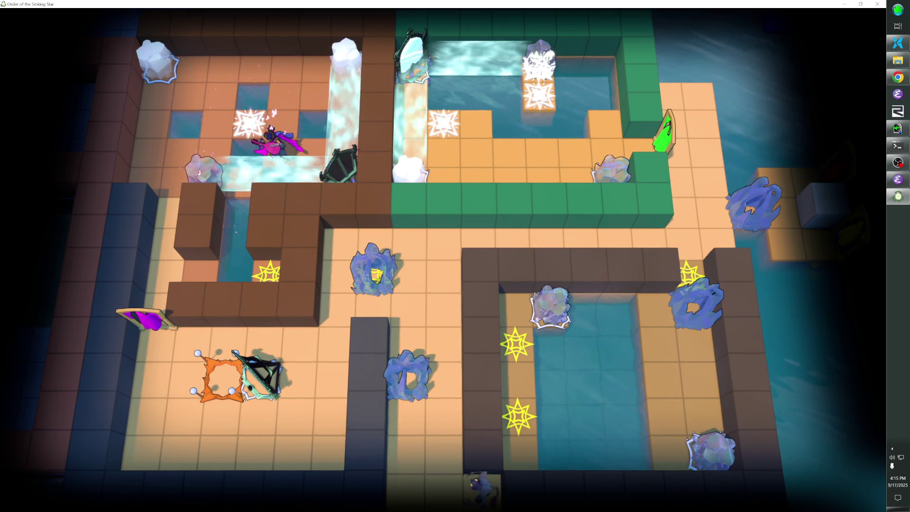
key(Right)
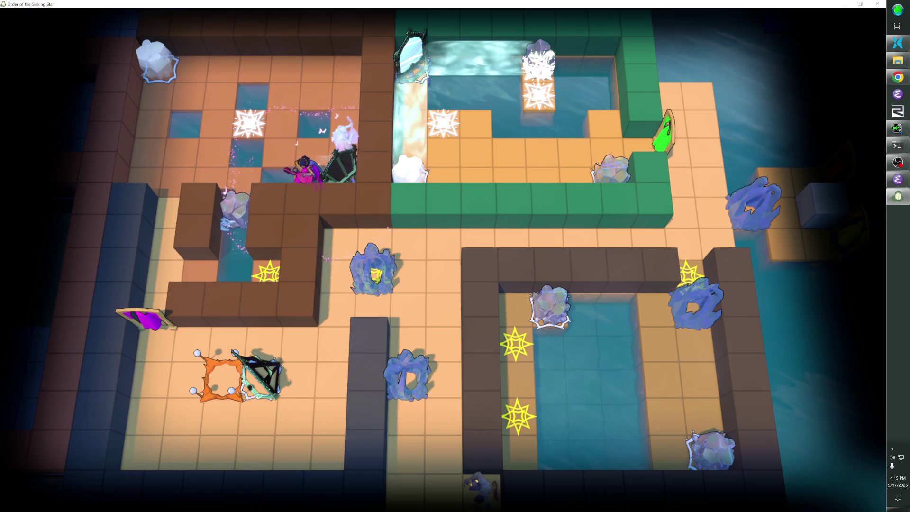
key(z)
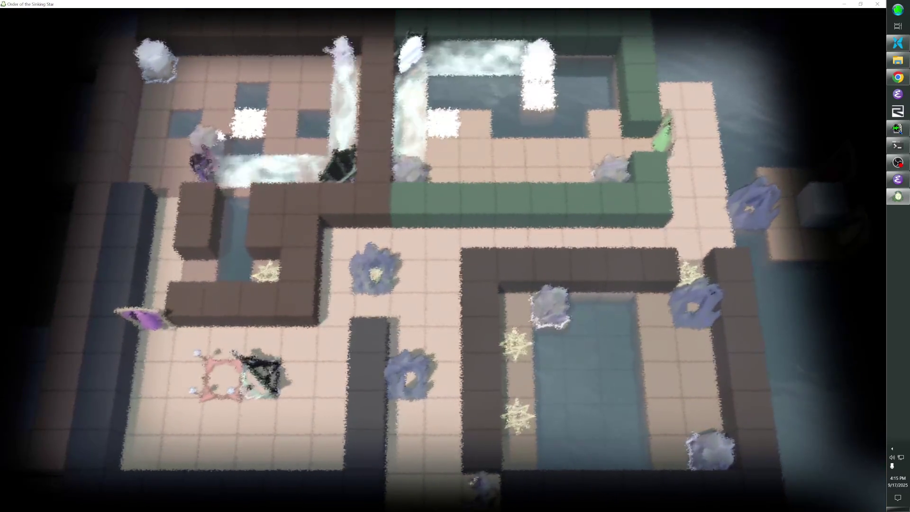
Step: Shift the crystal block left and right, push the boulder onto the star tile, then rewind
key(Up)
key(Up)
key(Up)
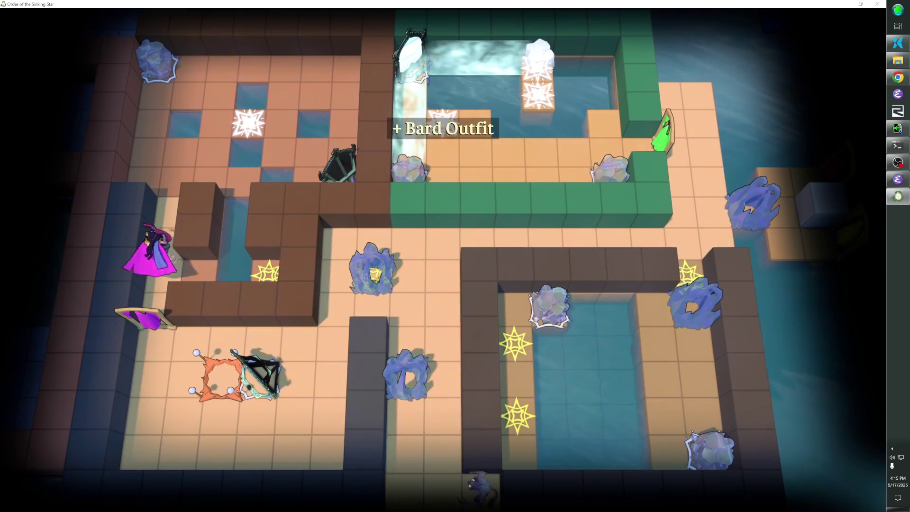
key(Right)
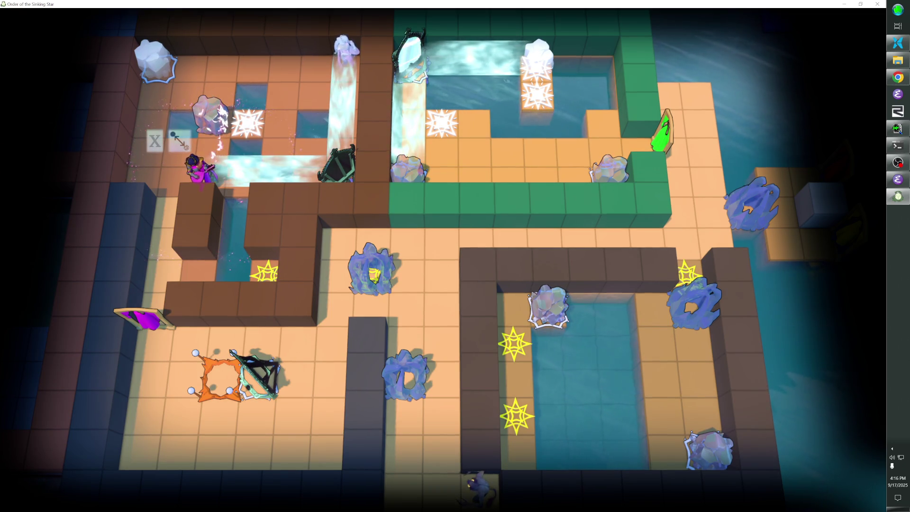
key(Left)
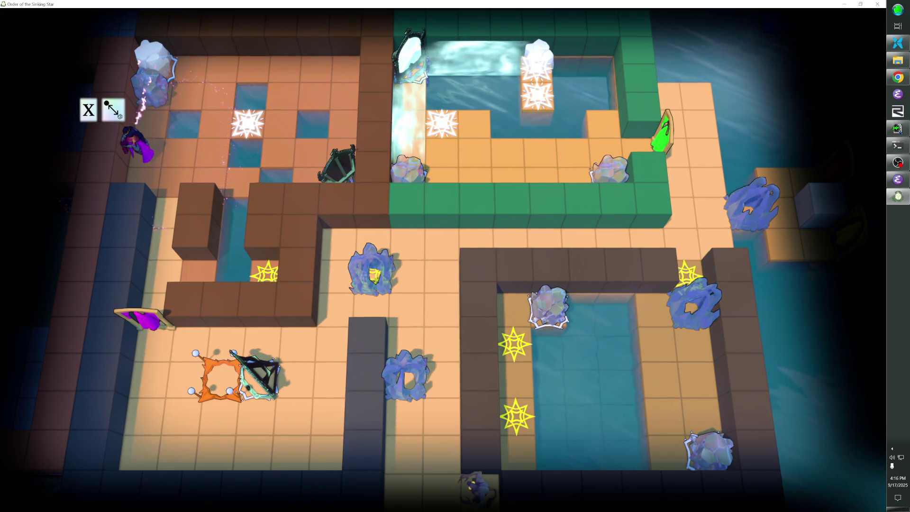
key(Right)
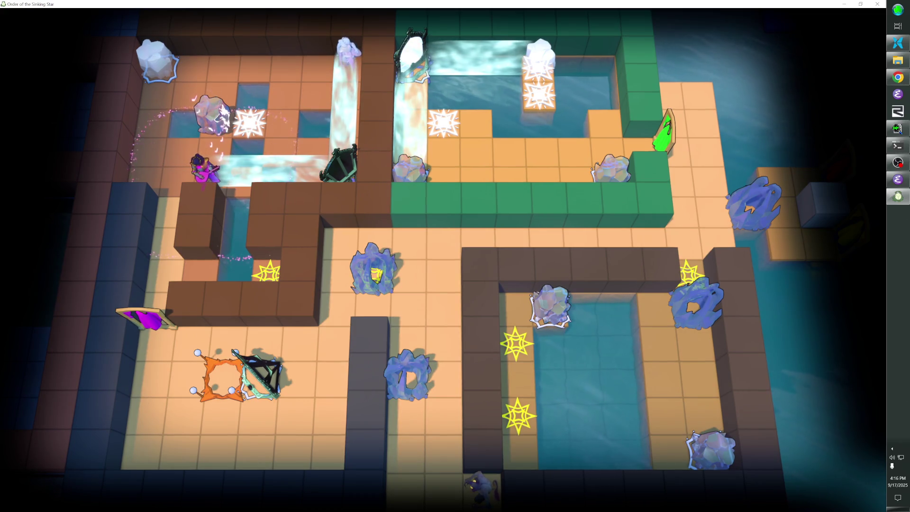
key(Right)
key(z)
key(z)
key(z)
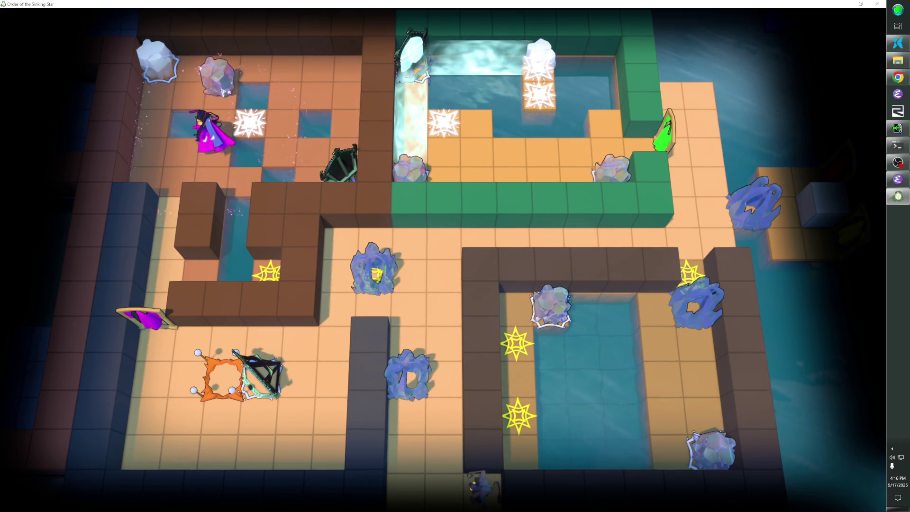
key(z)
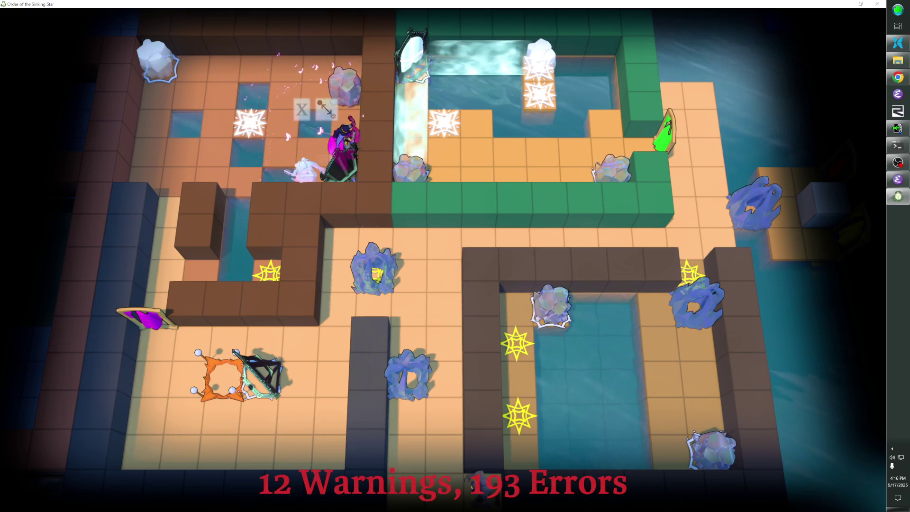
Step: Move the boulder up and back, slide left pushing ice, and step onto the star tile
key(Up)
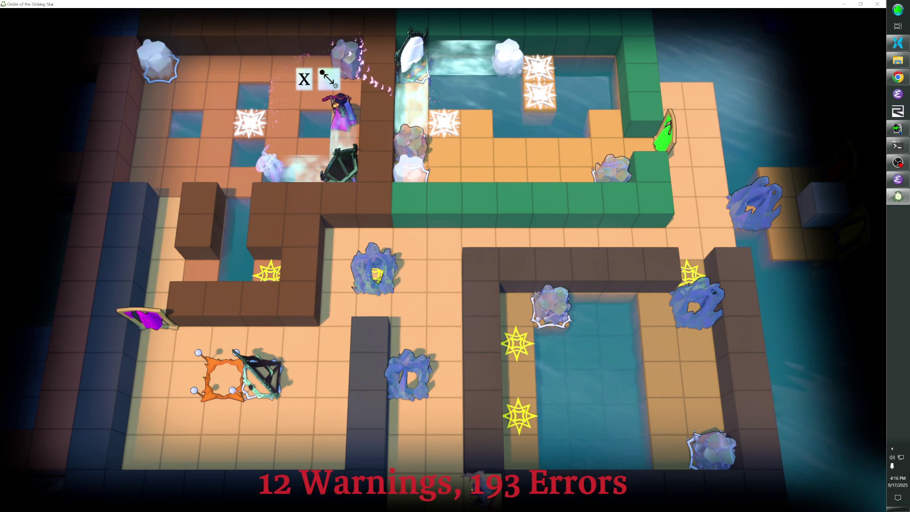
key(z)
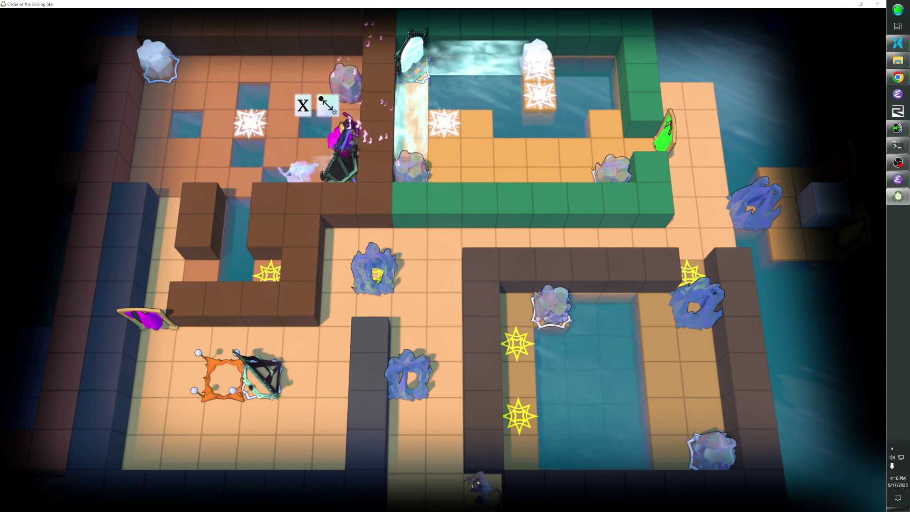
key(Left)
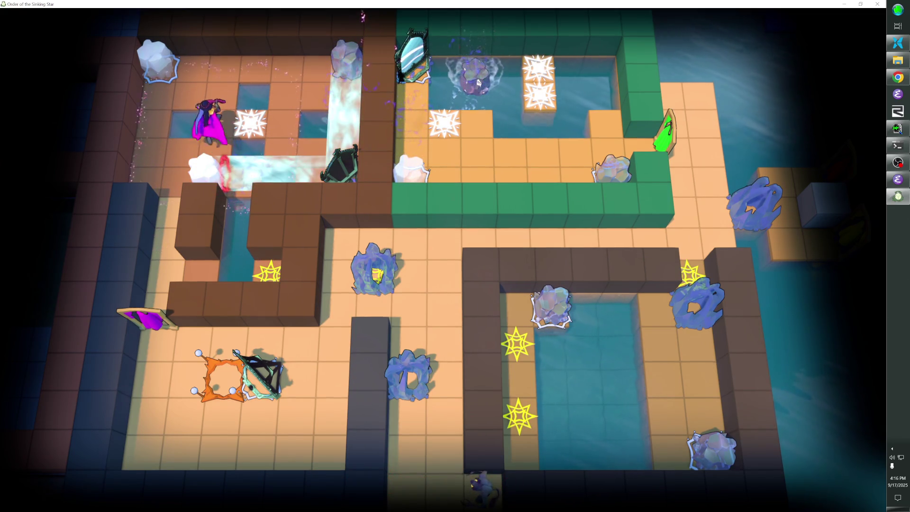
key(Up)
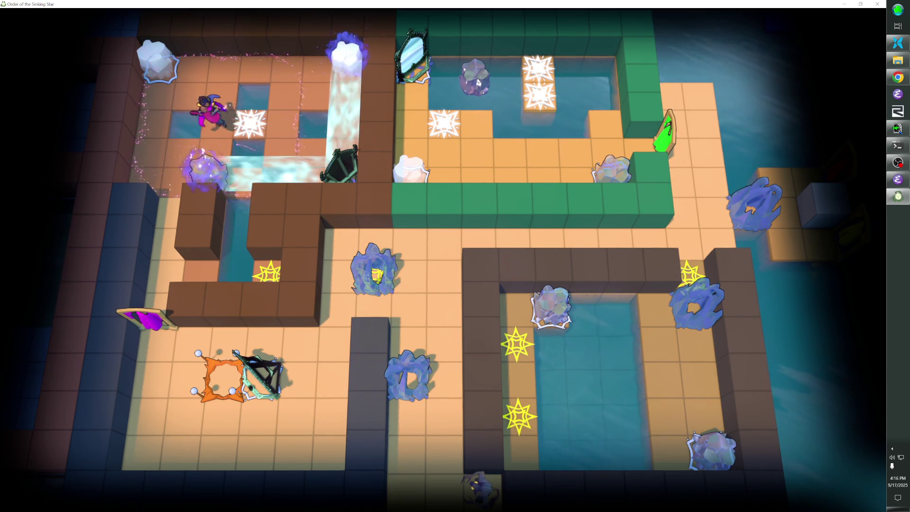
key(Right)
key(Right)
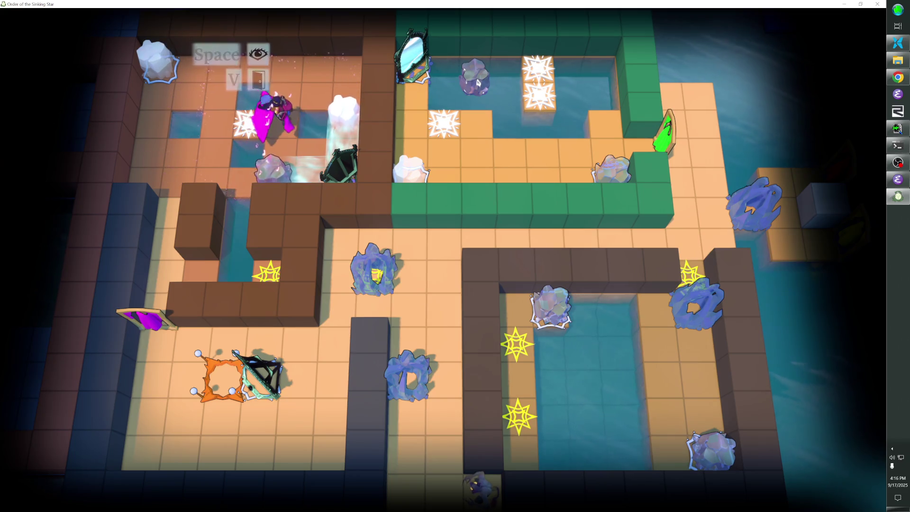
Step: Preview the level behind the star, then push the boulder down into the water channel
key(Left)
key(space)
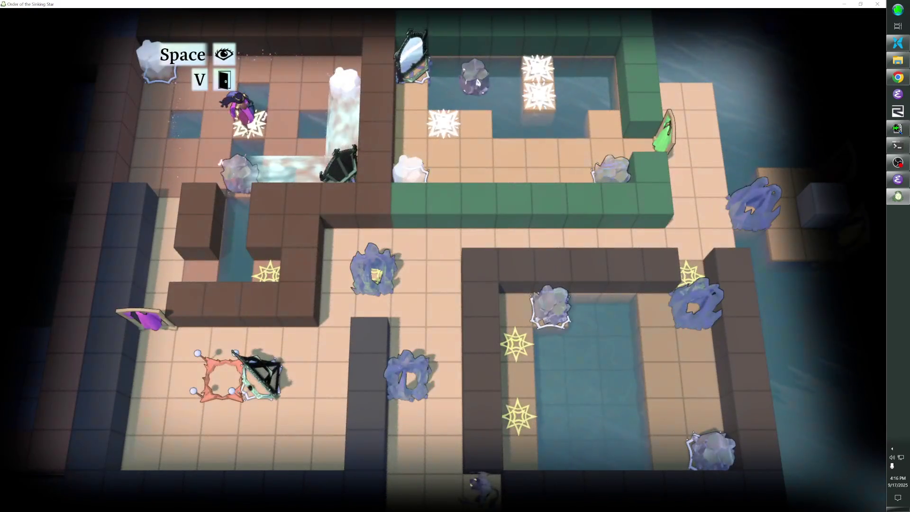
key(Left)
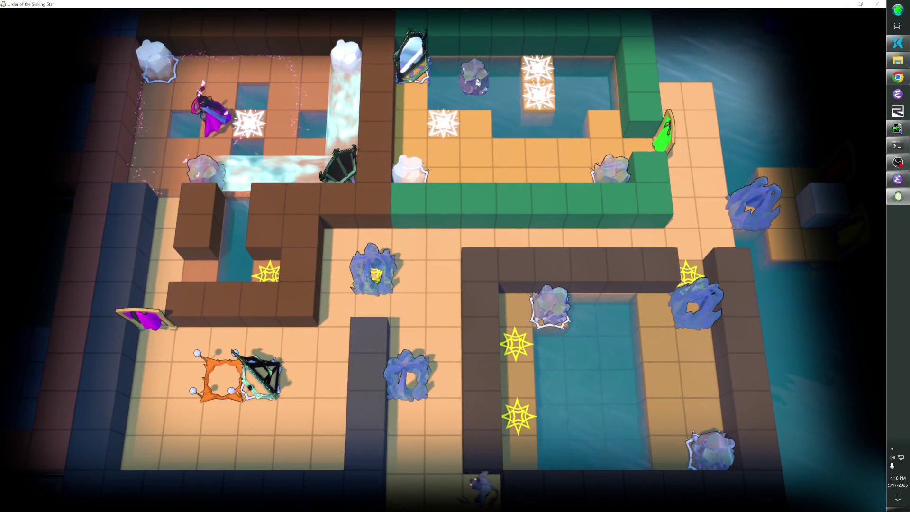
key(Right)
key(Left)
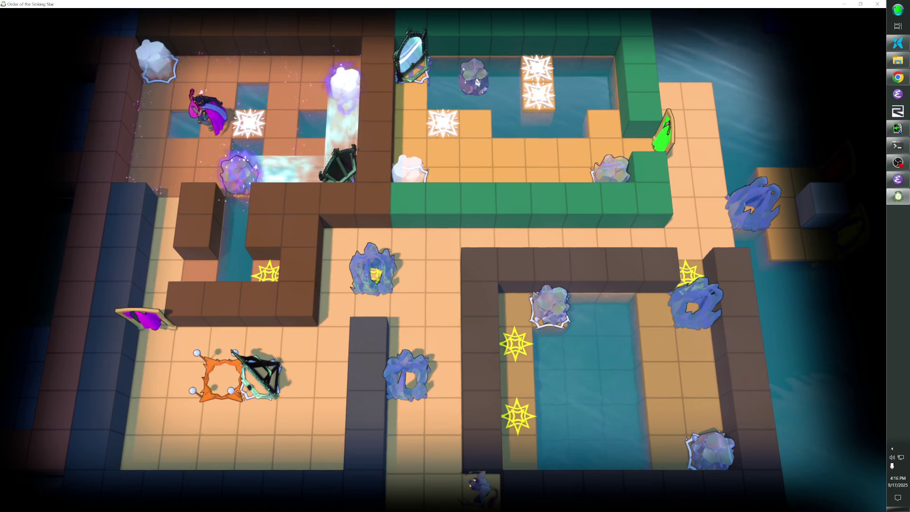
key(Down)
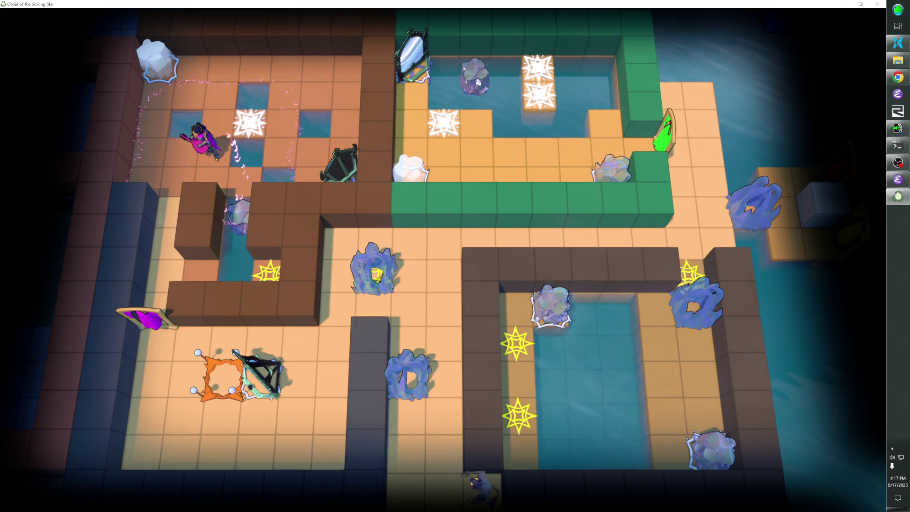
Step: Select the top-left level-entry star, open its 'reattachment' level, toggle play view, and return to the overworld
key(F1)
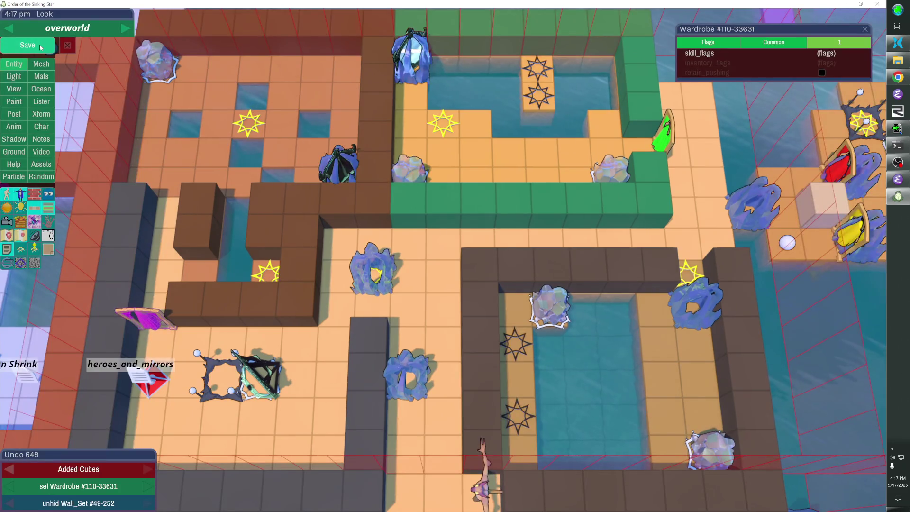
click(248, 122)
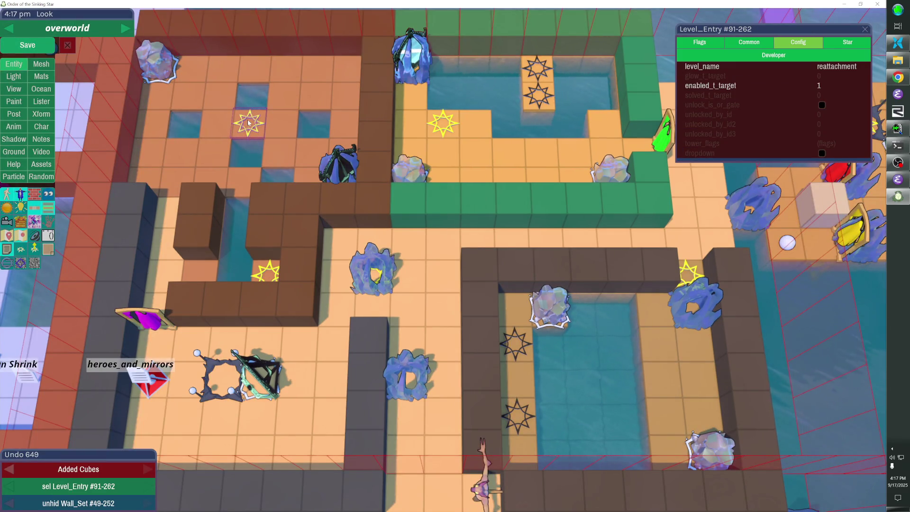
double_click(248, 122)
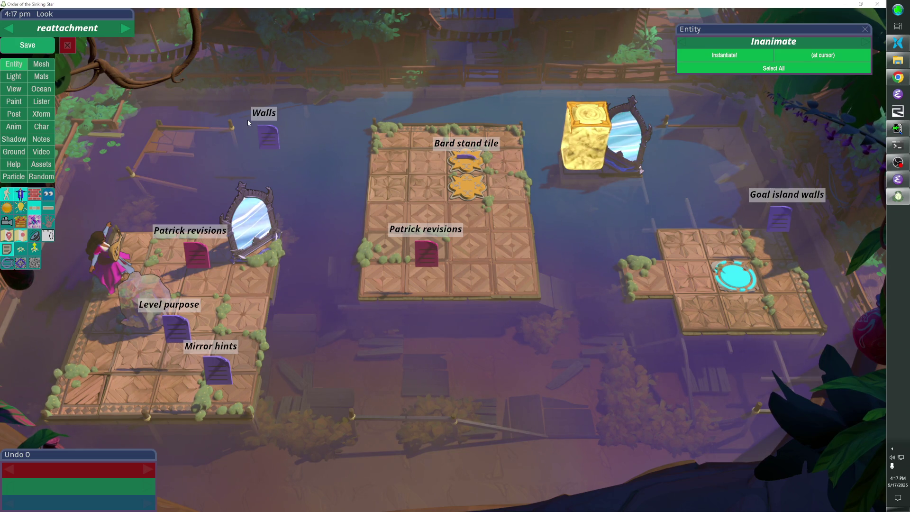
key(Escape)
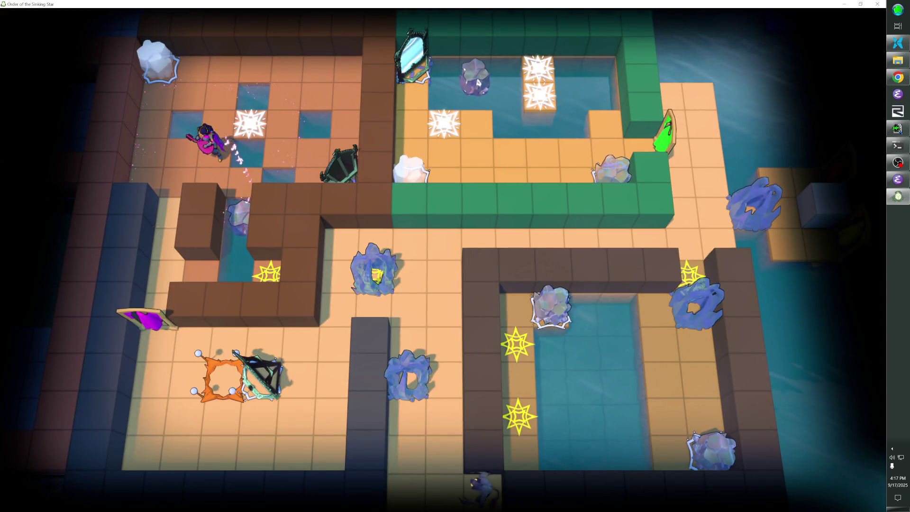
key(Escape)
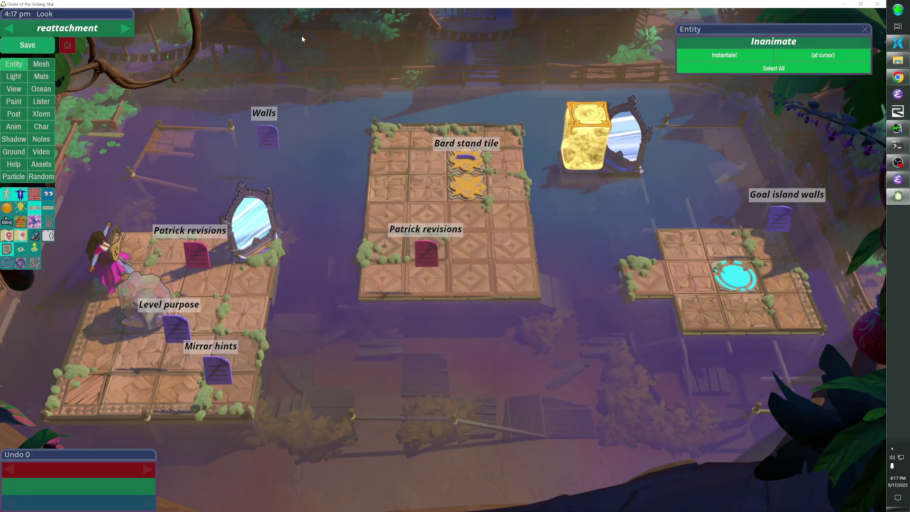
key(ctrl+o)
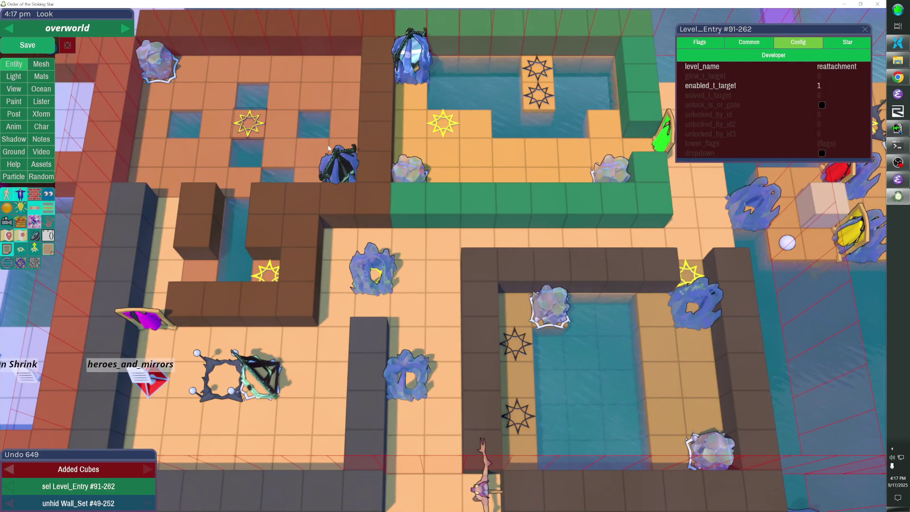
Step: Remove one floor cube and fill the water holes above and left of the star with floor
right_click(282, 158)
click(298, 110)
click(251, 94)
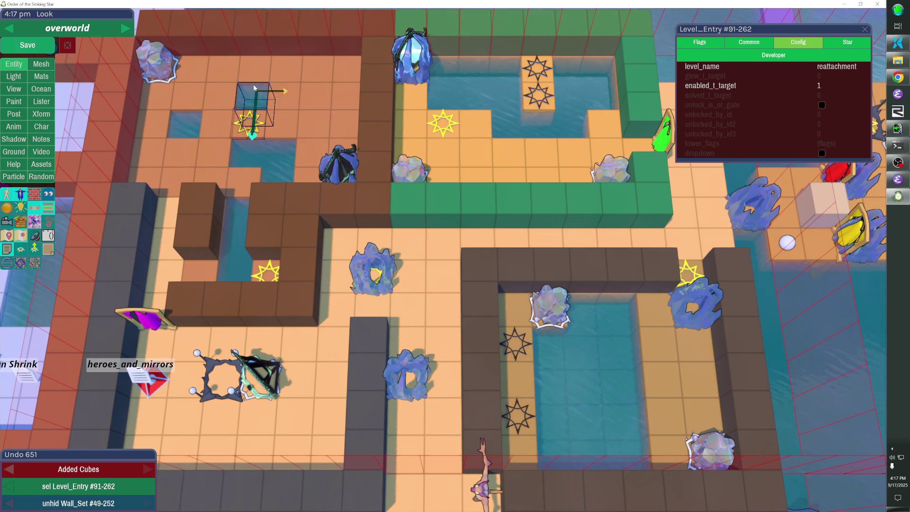
click(189, 116)
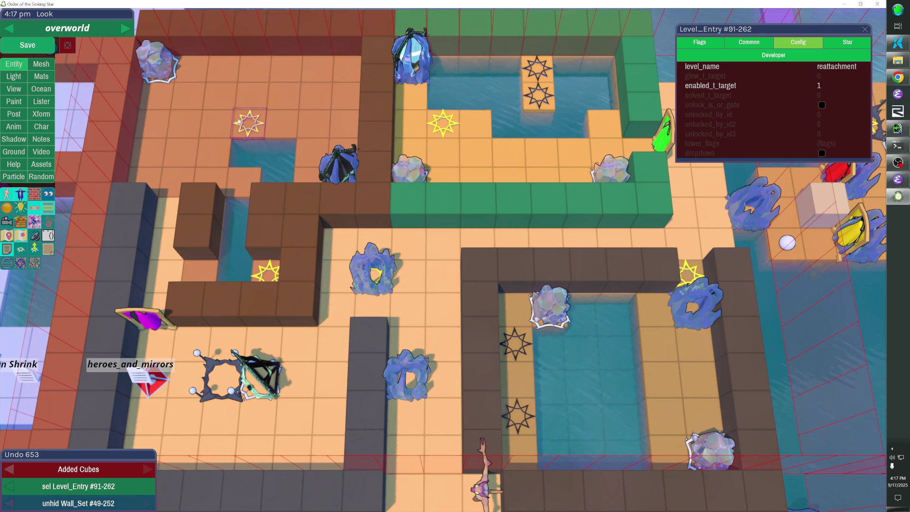
Step: Nudge the level-entry star up one tile and several tiles right into its final spot
key(shift)
key(Up)
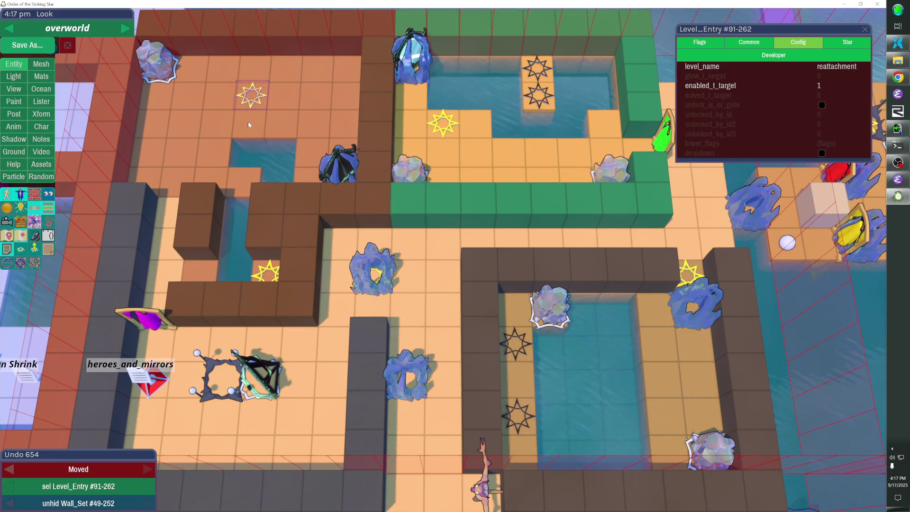
key(Left)
key(Left)
key(Left)
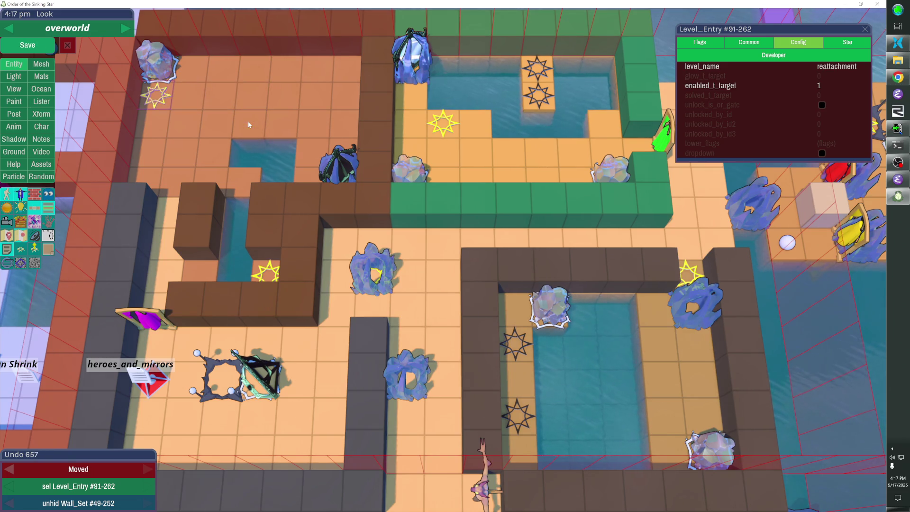
key(Right)
key(Right)
key(Right)
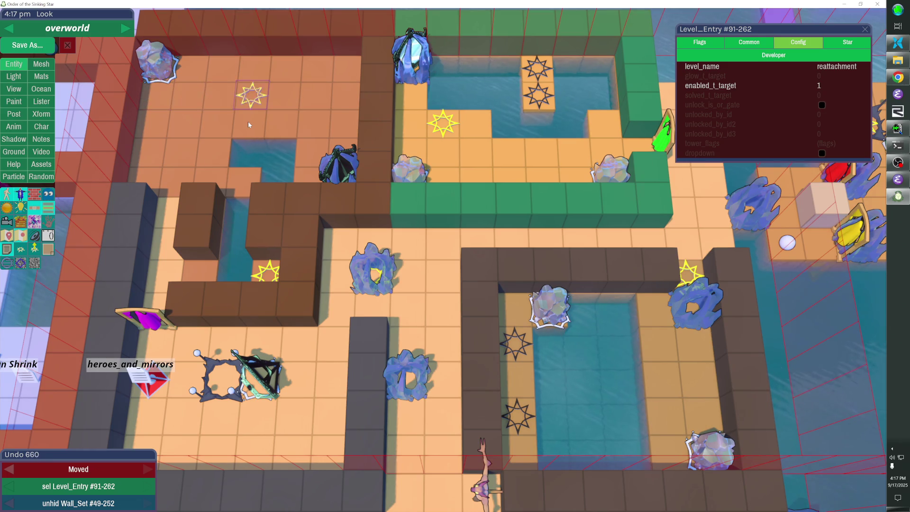
key(Left)
key(Left)
key(Left)
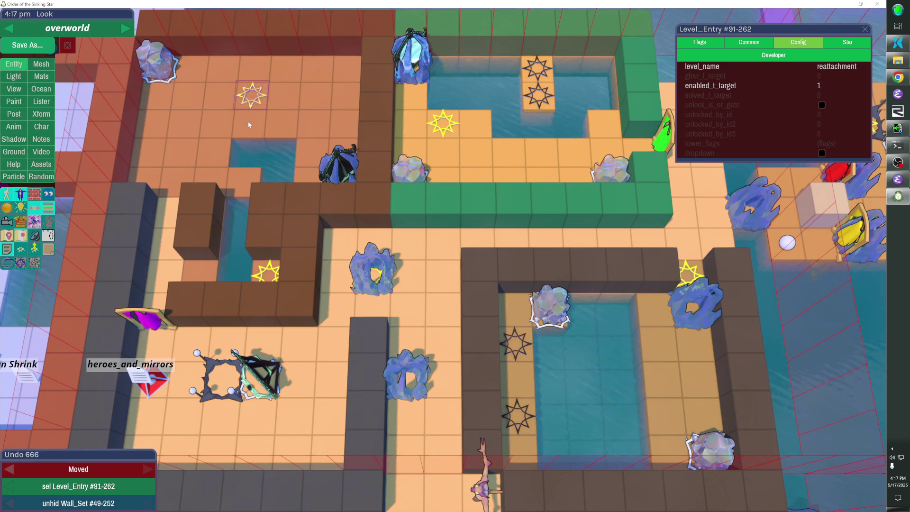
key(Right)
key(Right)
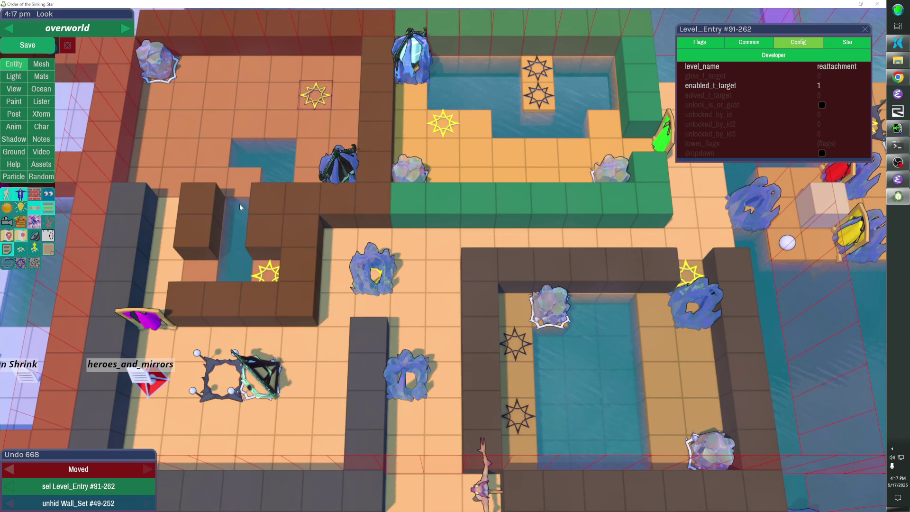
Step: Widen the pool by one cube, shift the star three tiles left, and add a 2x3 wall block at top centre
click(222, 151)
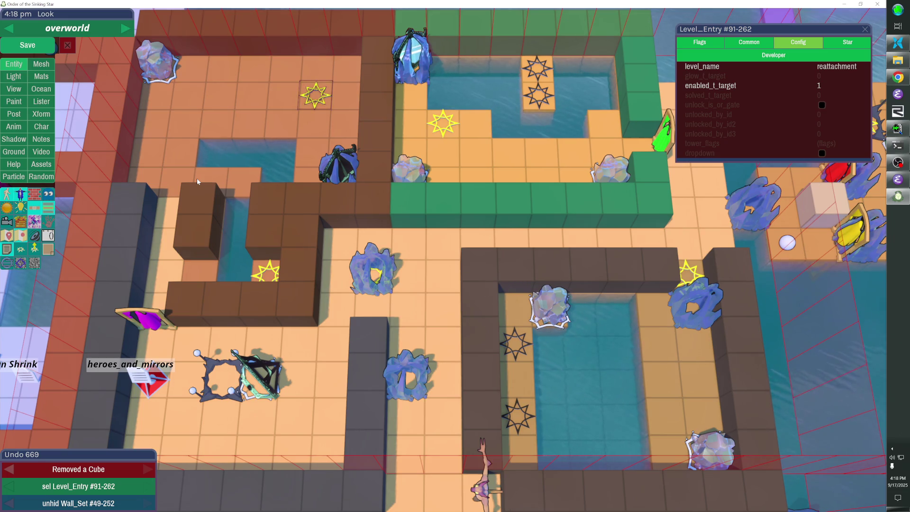
key(Left)
key(Left)
key(Left)
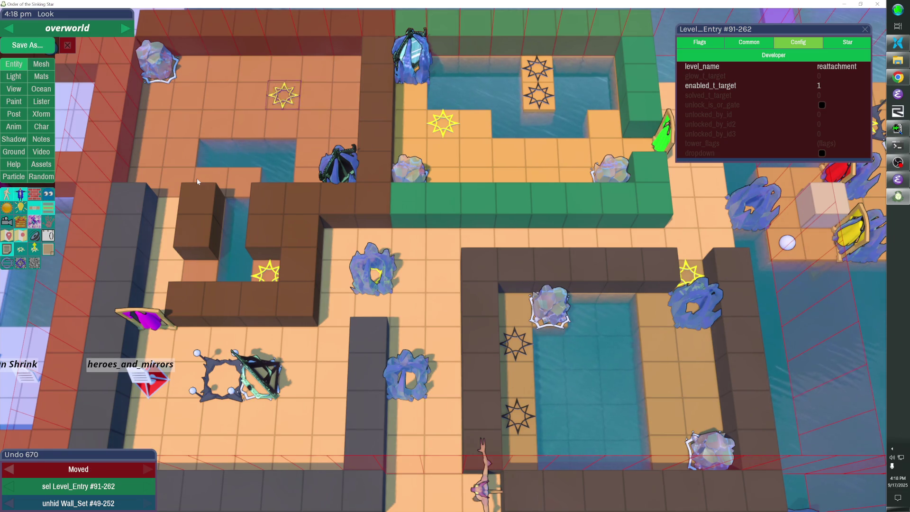
drag(289, 45, 328, 116)
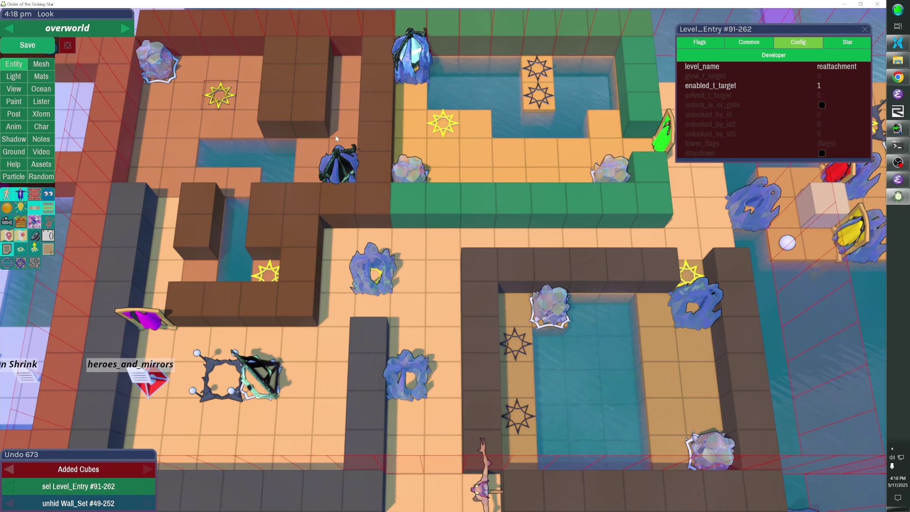
Step: Replace a water cube in the pool with floor and turn a left floor tile into water
click(244, 179)
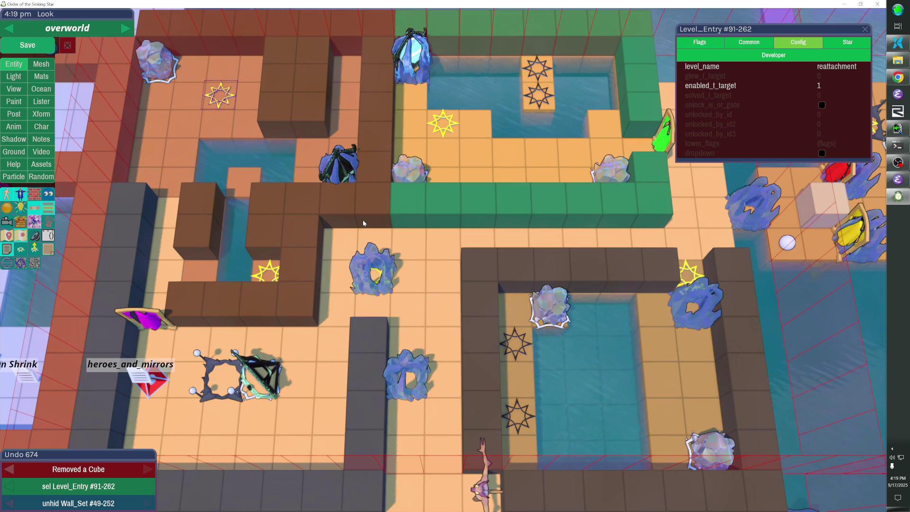
click(190, 148)
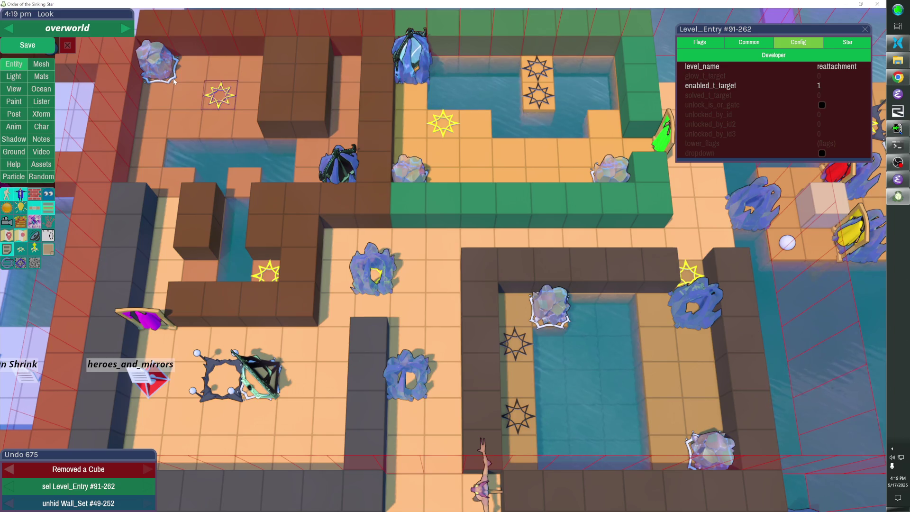
Step: Save with Ctrl+S, start play mode, and walk the character left and down to light the beams
key(ctrl+s)
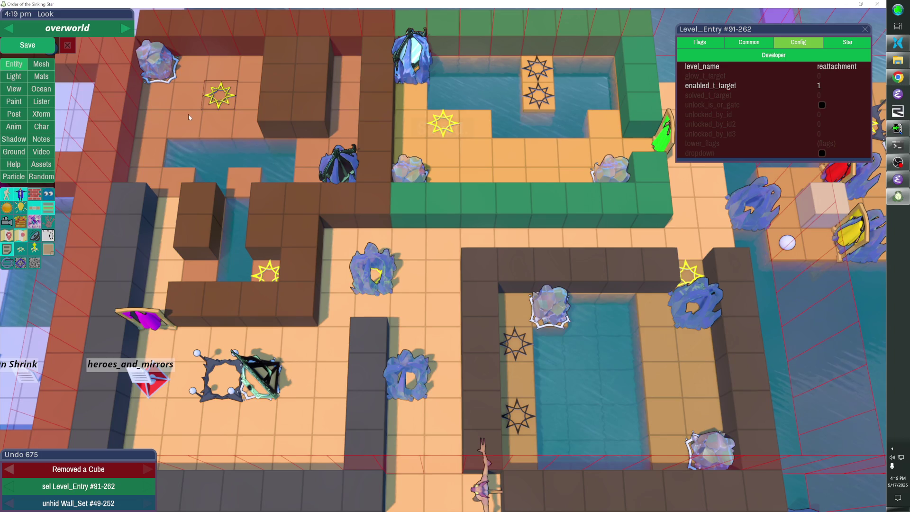
key(Escape)
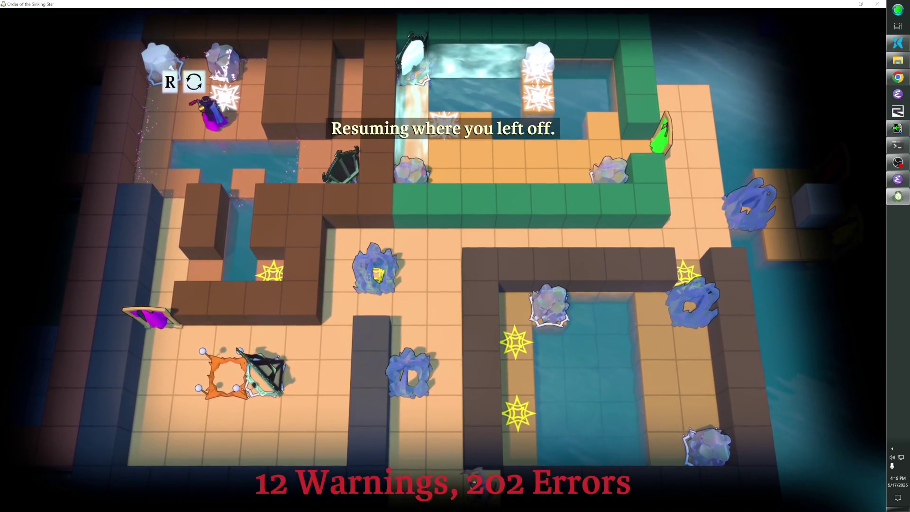
key(Left)
key(Left)
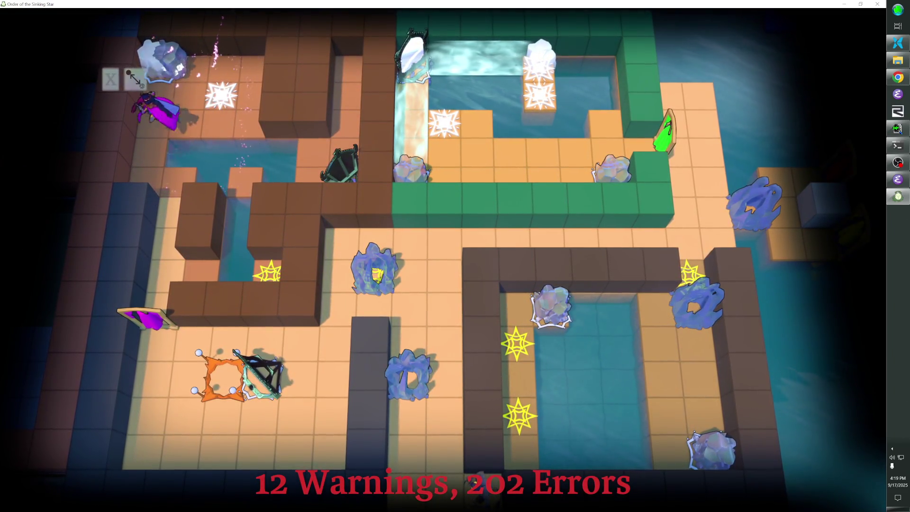
key(Down)
key(Down)
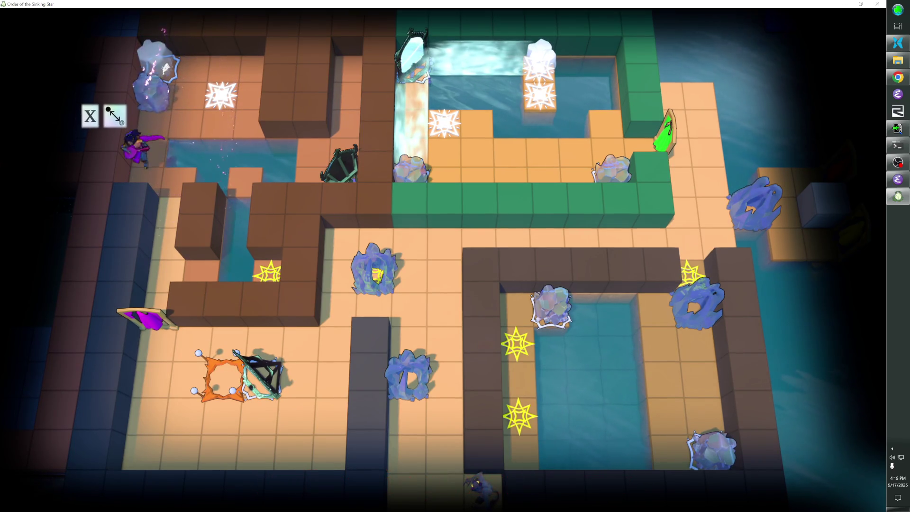